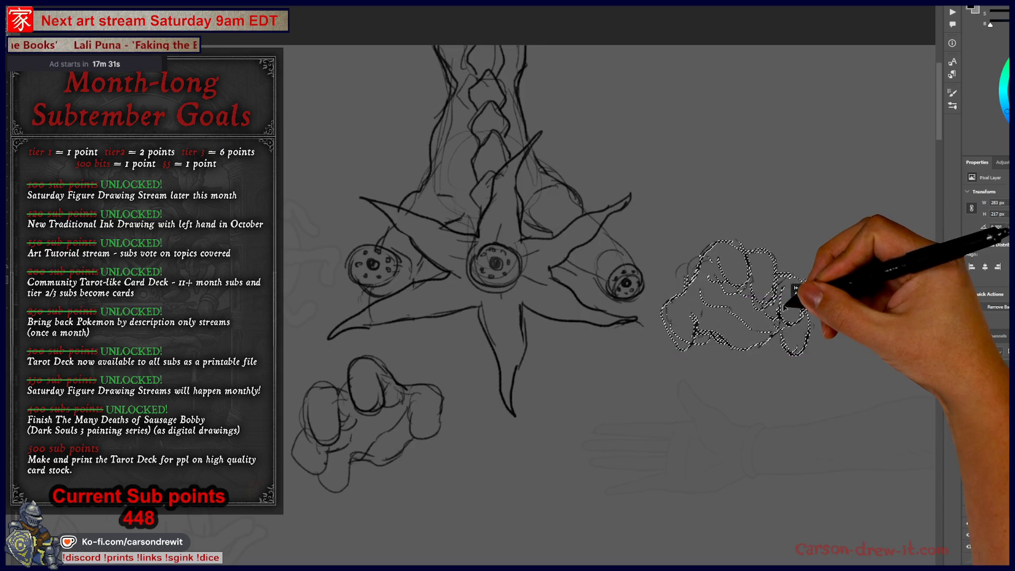
Enlarge the right fist sketch and move the lower-left fist up beside the starfish
{"action": "mouse_move", "coordinate": [660, 240]}
{"action": "left_mouse_down"}
{"action": "mouse_move", "coordinate": [555, 267]}
{"action": "mouse_move", "coordinate": [289, 45]}
{"action": "left_mouse_up"}
{"action": "key", "text": "Return"}
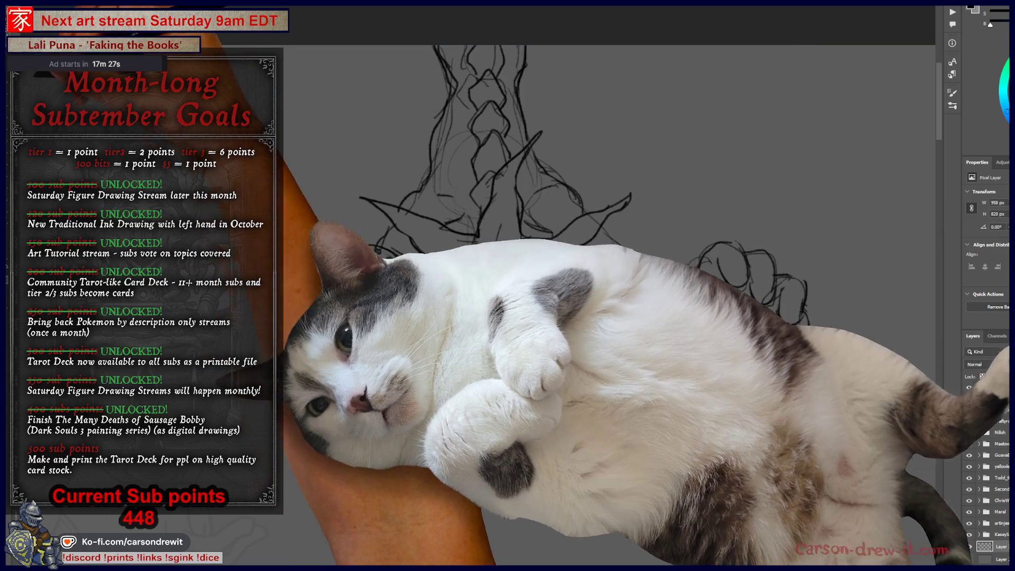
{"action": "mouse_move", "coordinate": [322, 363]}
{"action": "left_mouse_down"}
{"action": "mouse_move", "coordinate": [340, 453]}
{"action": "mouse_move", "coordinate": [370, 351]}
{"action": "left_mouse_up"}
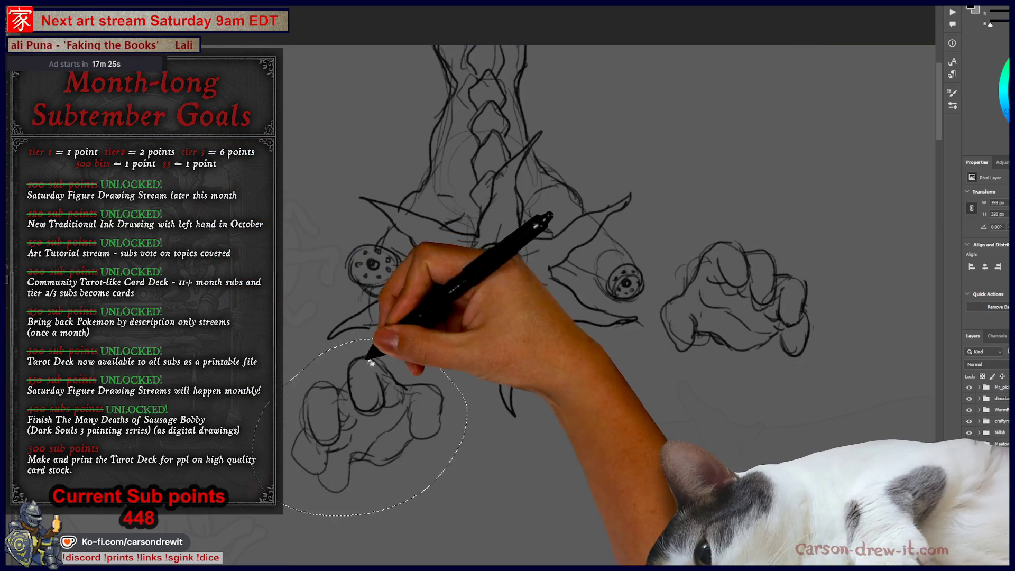
{"action": "key", "text": "ctrl+t"}
{"action": "mouse_move", "coordinate": [370, 476]}
{"action": "left_mouse_down"}
{"action": "mouse_move", "coordinate": [373, 487]}
{"action": "mouse_move", "coordinate": [294, 181]}
{"action": "mouse_move", "coordinate": [295, 248]}
{"action": "mouse_move", "coordinate": [316, 282]}
{"action": "mouse_move", "coordinate": [311, 300]}
{"action": "left_mouse_up"}
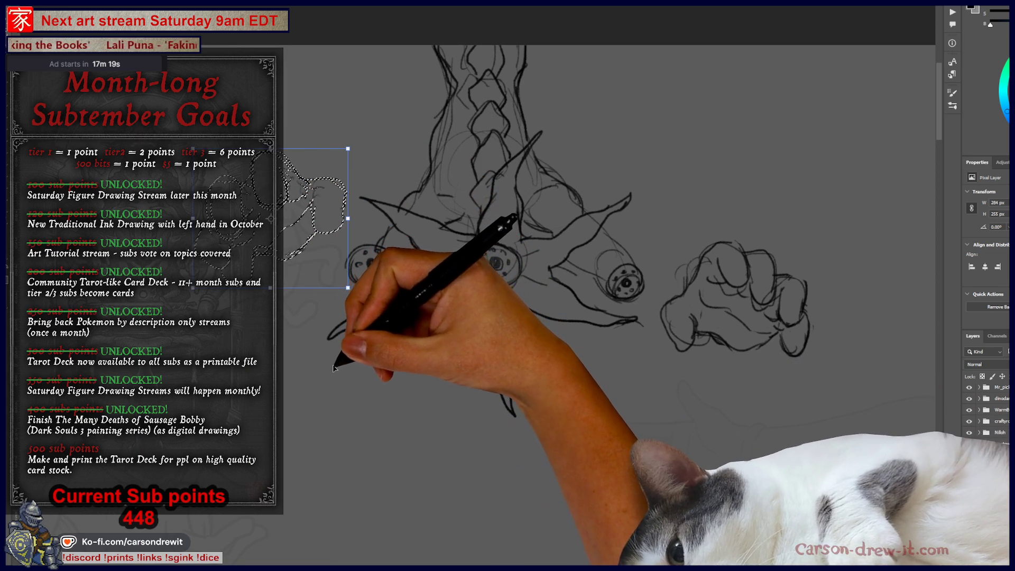
{"action": "key", "text": "Return"}
{"action": "key", "text": "ctrl+d"}
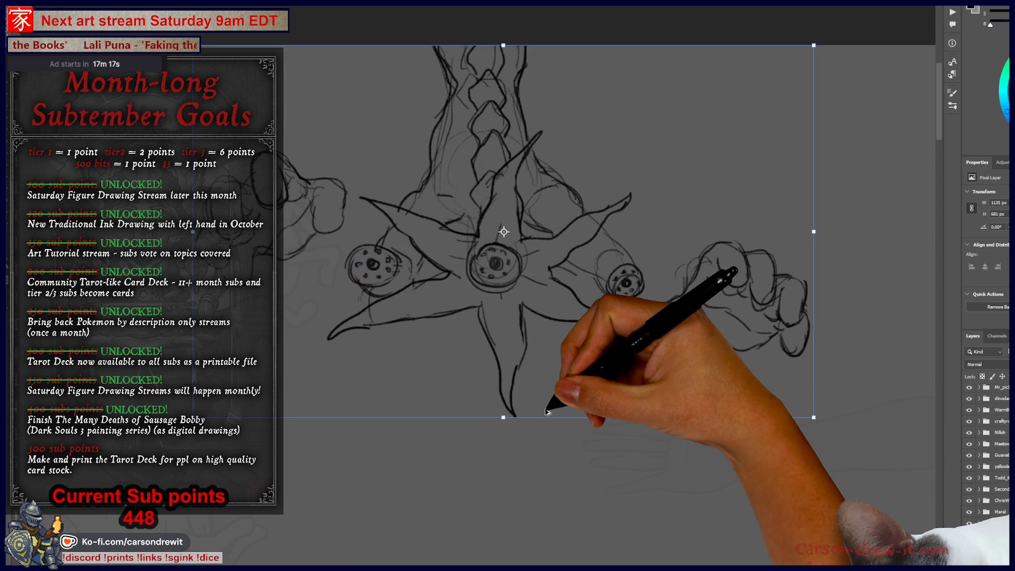
Flip the whole drawing horizontally via Image > Transform > Flip Horizontal
{"action": "scroll", "coordinate": [459, 408], "scroll_direction": "down", "scroll_amount": 5}
{"action": "scroll", "coordinate": [476, 401], "scroll_direction": "up", "scroll_amount": 5}
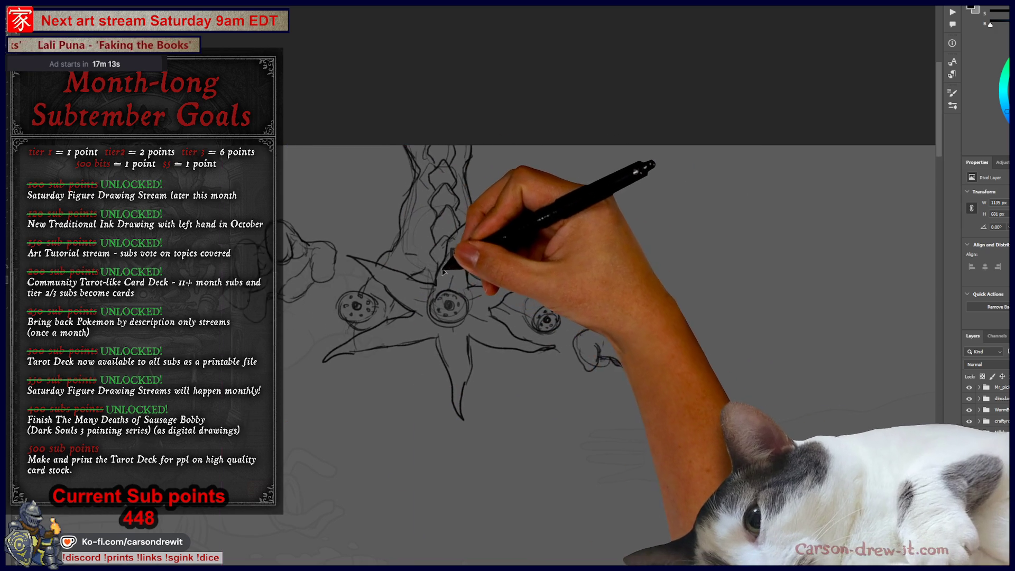
{"action": "mouse_move", "coordinate": [409, 261]}
{"action": "left_mouse_down"}
{"action": "mouse_move", "coordinate": [442, 329]}
{"action": "mouse_move", "coordinate": [516, 343]}
{"action": "mouse_move", "coordinate": [446, 303]}
{"action": "mouse_move", "coordinate": [317, 344]}
{"action": "mouse_move", "coordinate": [270, 377]}
{"action": "mouse_move", "coordinate": [304, 279]}
{"action": "mouse_move", "coordinate": [304, 233]}
{"action": "mouse_move", "coordinate": [274, 248]}
{"action": "mouse_move", "coordinate": [274, 269]}
{"action": "left_mouse_up"}
{"action": "scroll", "coordinate": [446, 303], "scroll_direction": "down", "scroll_amount": 5}
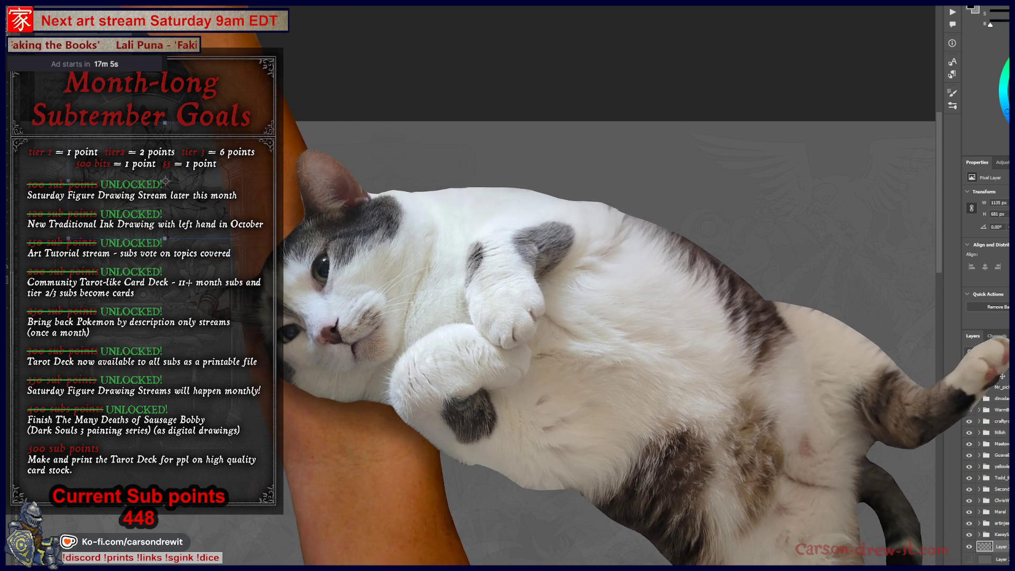
{"action": "key", "text": "alt+i"}
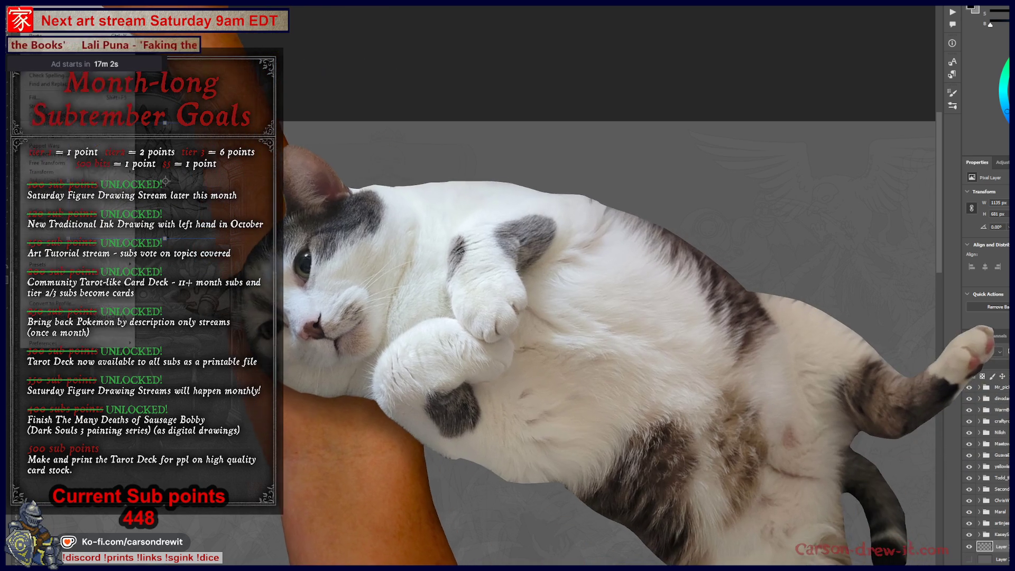
{"action": "mouse_move", "coordinate": [53, 172]}
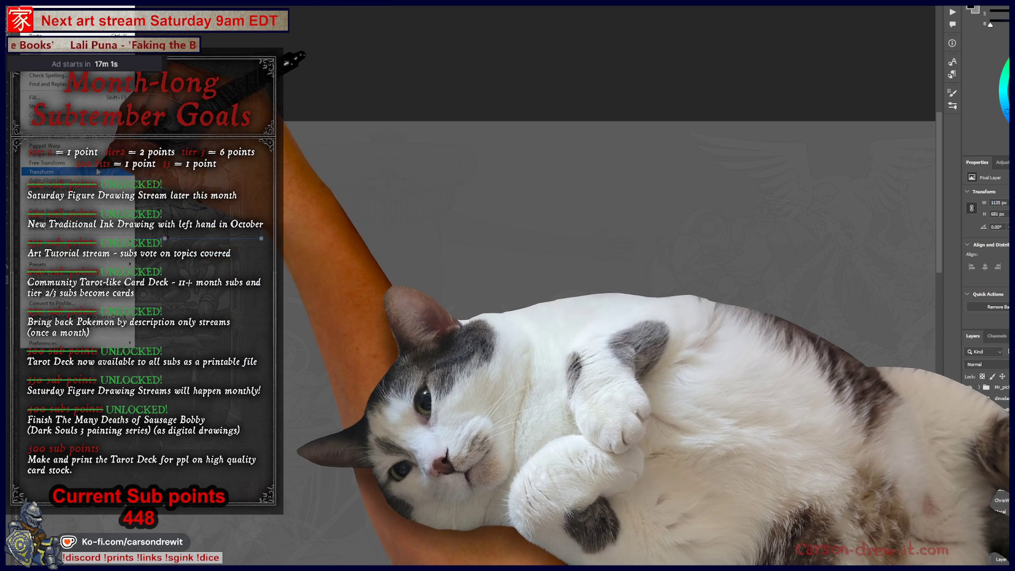
{"action": "mouse_move", "coordinate": [95, 172]}
{"action": "left_click", "coordinate": [159, 340]}
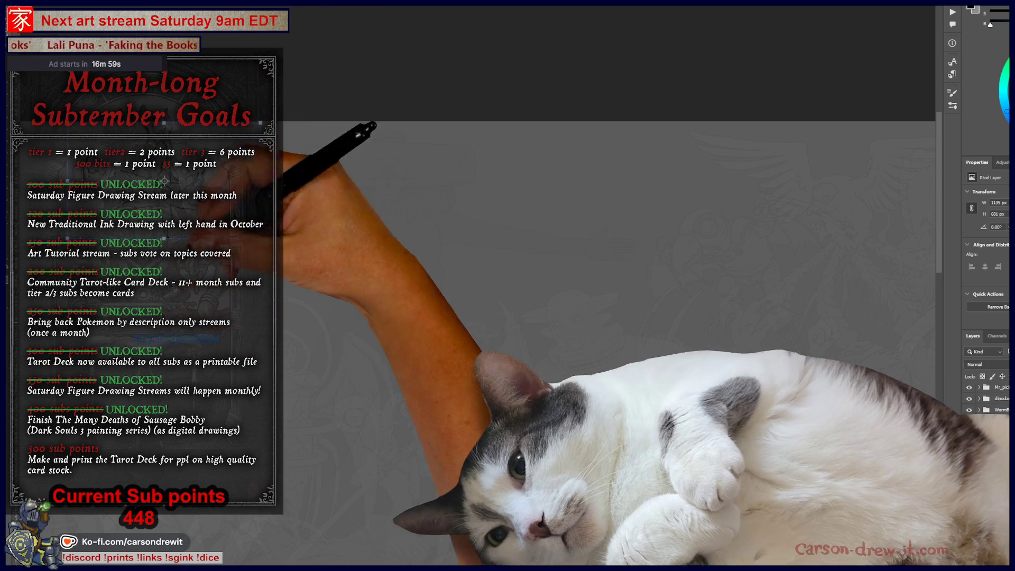
Shrink the mirrored sketch to about 961 × 589 px and shift it near the canvas top
{"action": "left_click_drag", "start_coordinate": [683, 197], "coordinate": [668, 191]}
{"action": "key", "text": "ctrl+t"}
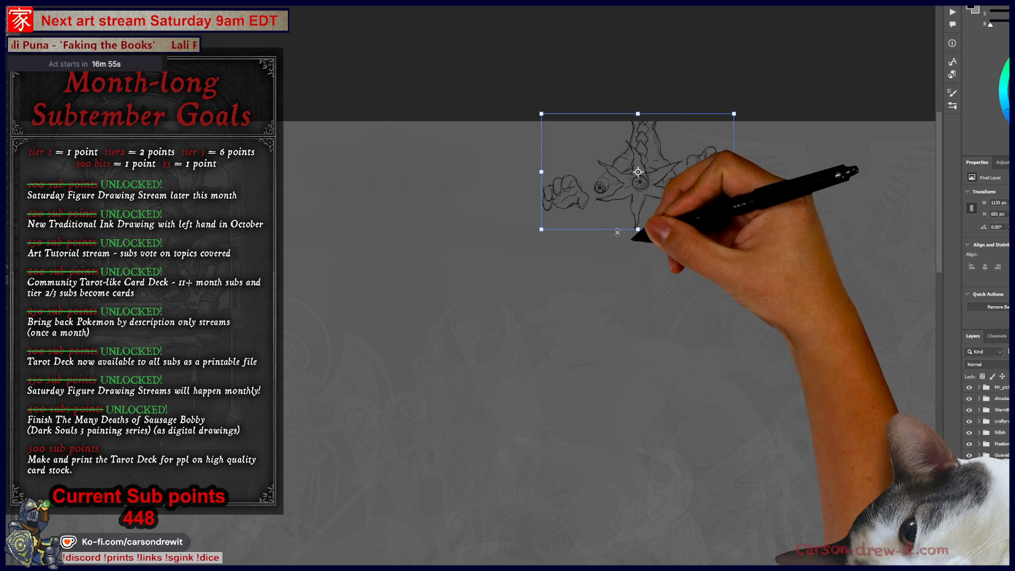
{"action": "key", "text": "ctrl+plus"}
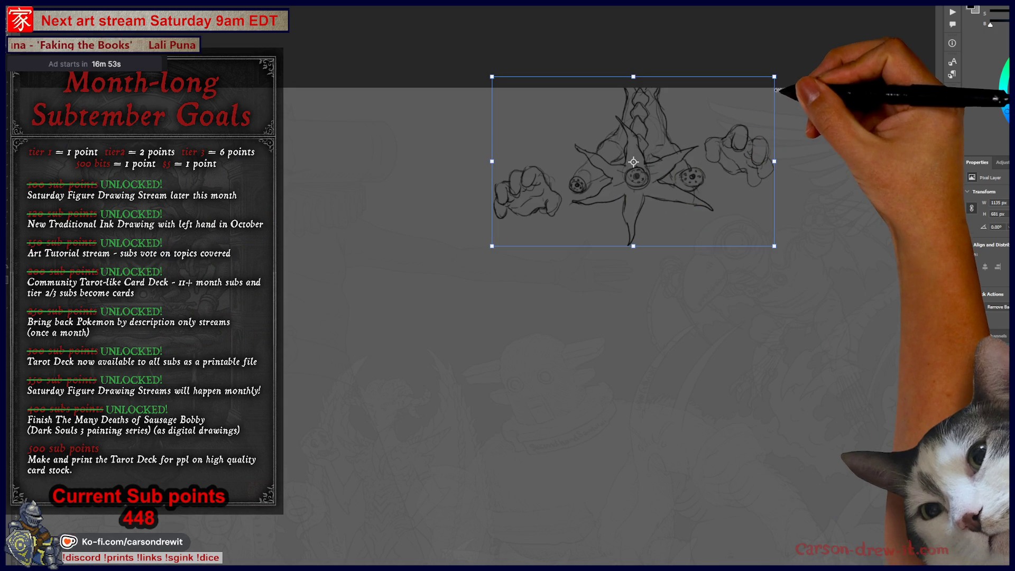
{"action": "left_click_drag", "start_coordinate": [775, 77], "coordinate": [747, 94]}
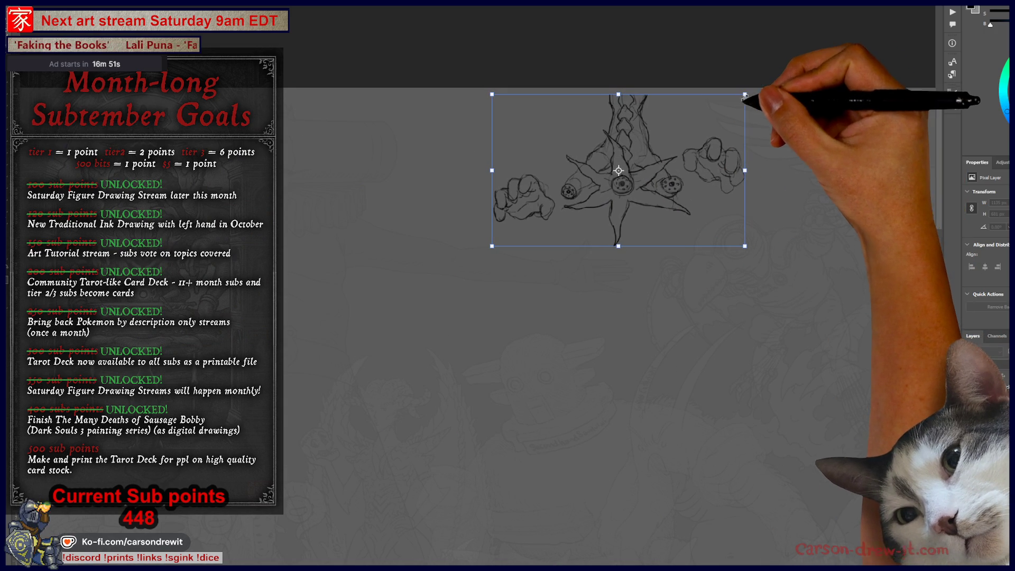
{"action": "left_click_drag", "start_coordinate": [677, 182], "coordinate": [700, 174]}
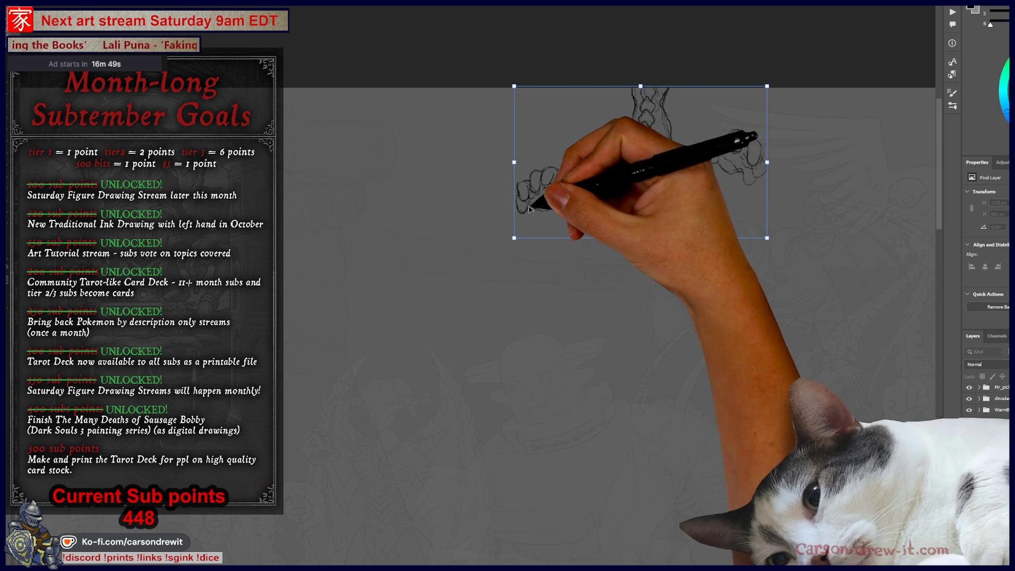
{"action": "left_click_drag", "start_coordinate": [514, 238], "coordinate": [523, 232]}
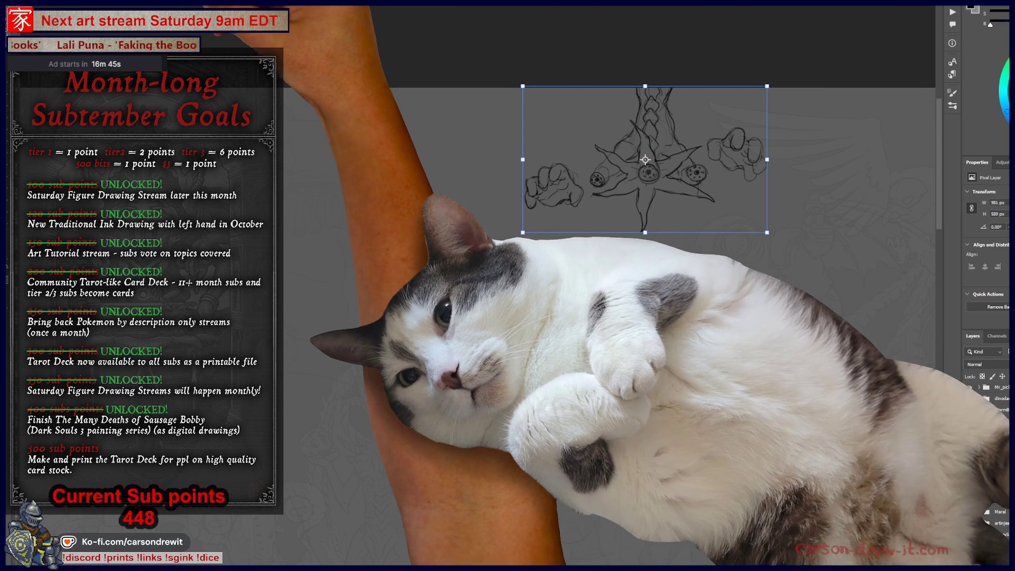
{"action": "key", "text": "Return"}
{"action": "key", "text": "ctrl+minus"}
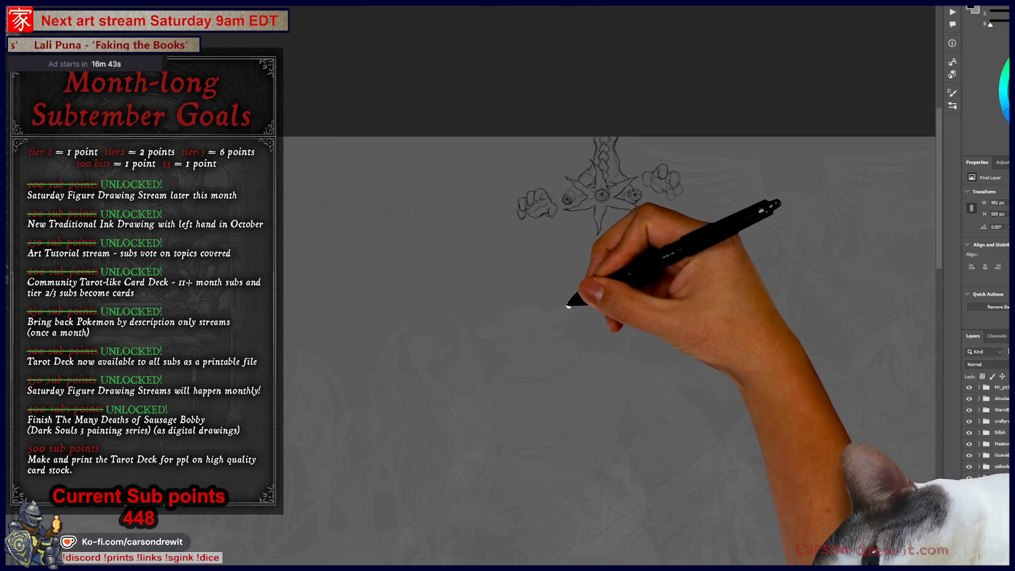
Sketch trial eyes, a brow and a face outline below the starfish, then undo the face
{"action": "left_click_drag", "start_coordinate": [576, 299], "coordinate": [477, 263]}
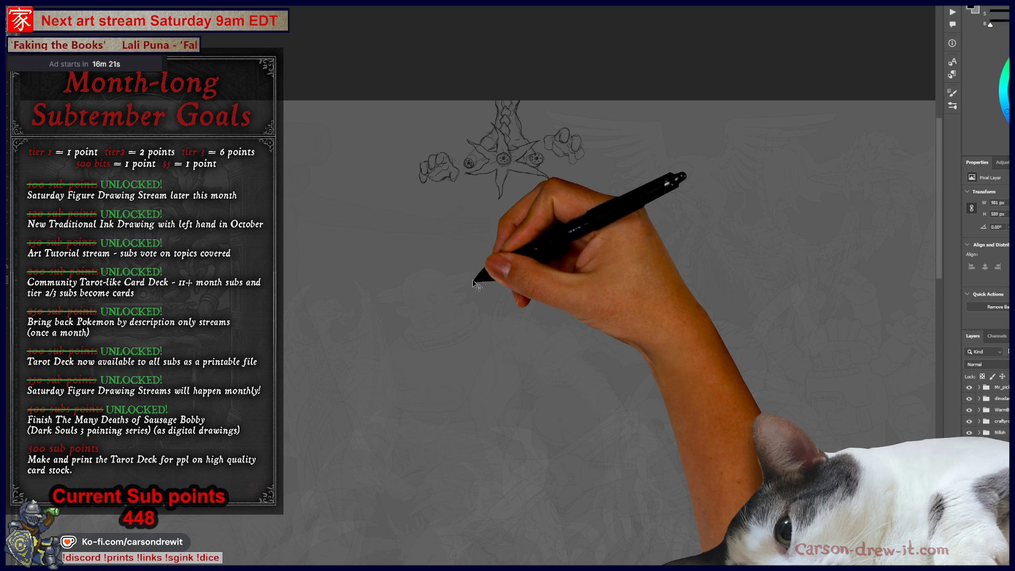
{"action": "scroll", "coordinate": [556, 228], "scroll_direction": "up", "scroll_amount": 4}
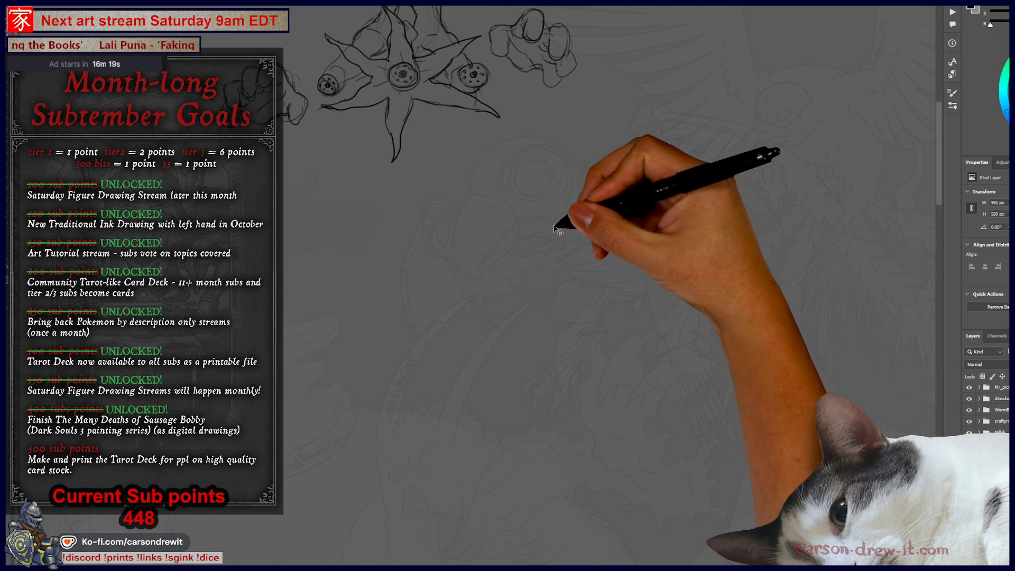
{"action": "left_click_drag", "start_coordinate": [604, 355], "coordinate": [692, 488]}
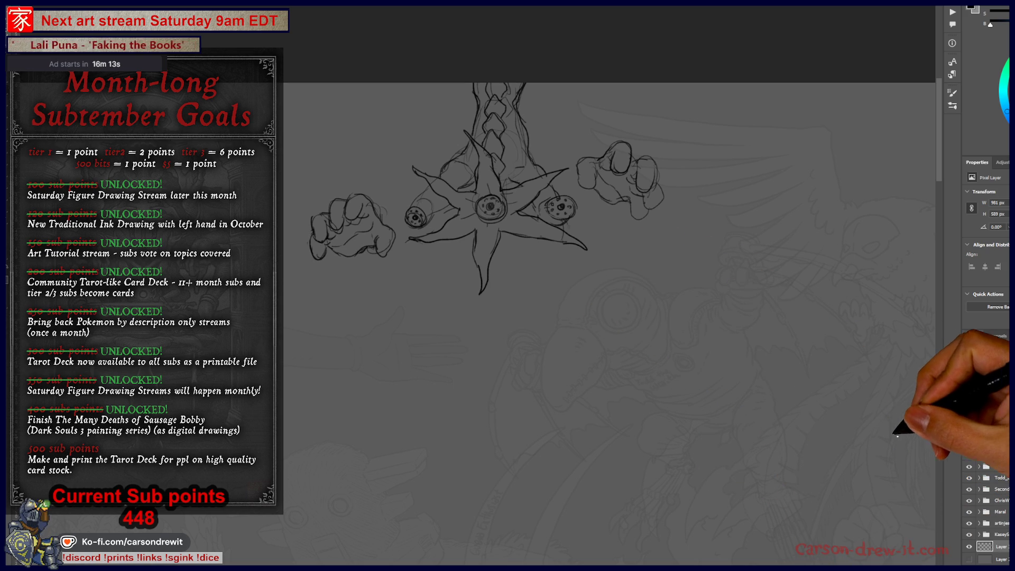
{"action": "mouse_move", "coordinate": [501, 335]}
{"action": "left_mouse_down"}
{"action": "mouse_move", "coordinate": [503, 347]}
{"action": "mouse_move", "coordinate": [513, 337]}
{"action": "mouse_move", "coordinate": [537, 349]}
{"action": "mouse_move", "coordinate": [589, 337]}
{"action": "left_mouse_up"}
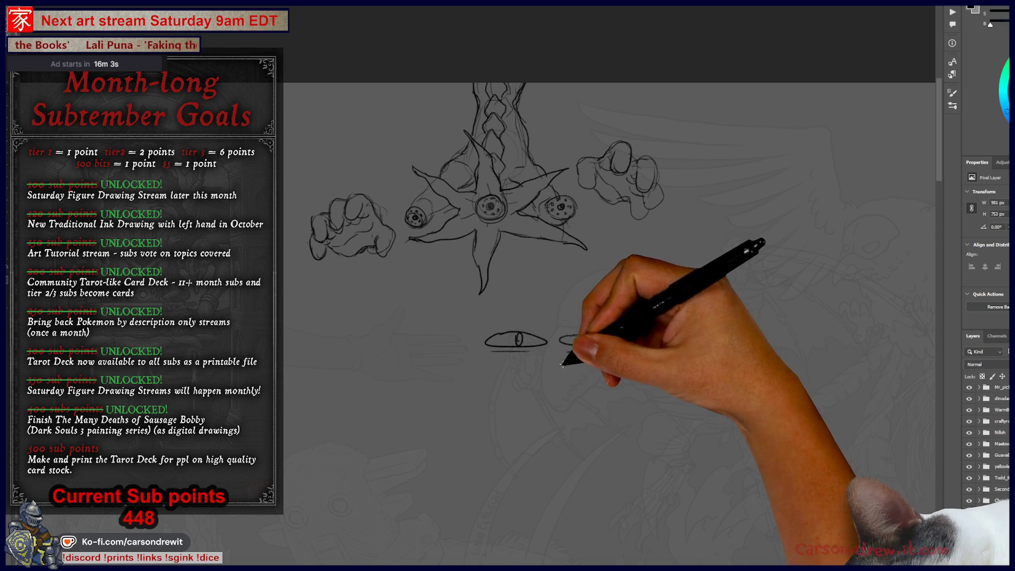
{"action": "left_click_drag", "start_coordinate": [501, 326], "coordinate": [530, 326]}
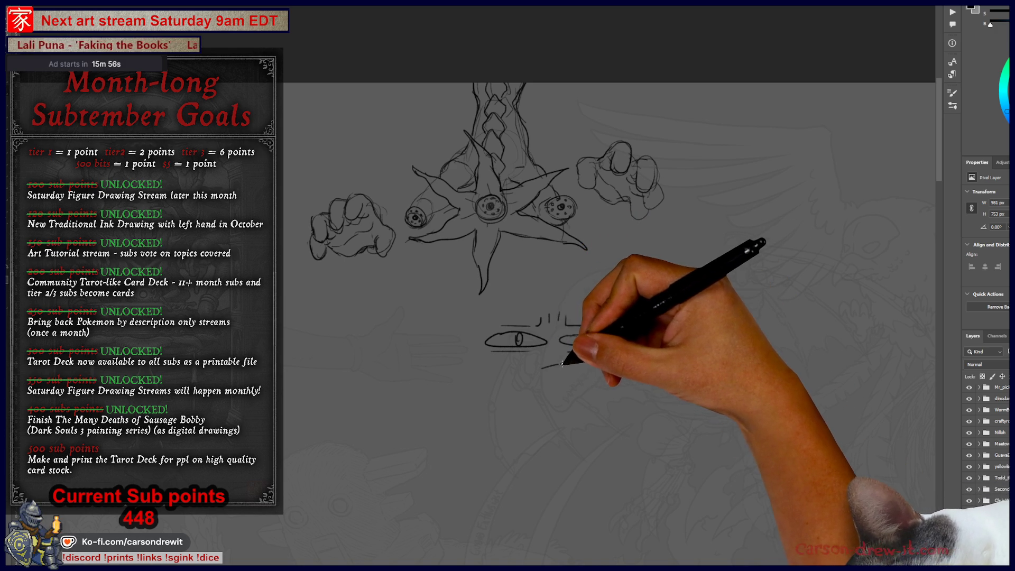
{"action": "left_click_drag", "start_coordinate": [476, 323], "coordinate": [562, 396]}
{"action": "left_click_drag", "start_coordinate": [620, 327], "coordinate": [619, 345]}
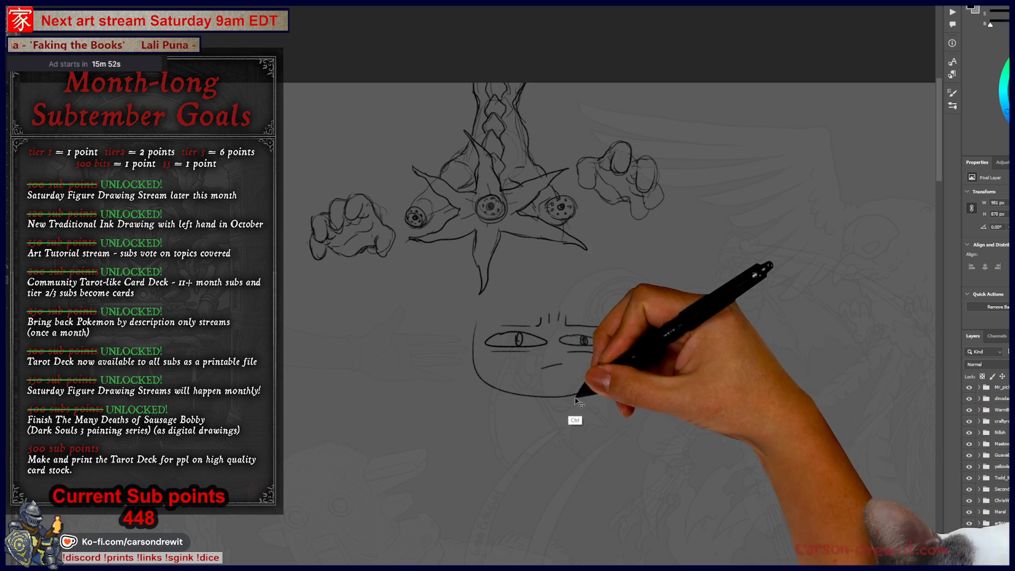
{"action": "key", "text": "ctrl+z"}
{"action": "key", "text": "ctrl+z"}
{"action": "key", "text": "ctrl+z"}
{"action": "key", "text": "ctrl+z"}
{"action": "key", "text": "ctrl+z"}
{"action": "key", "text": "ctrl+z"}
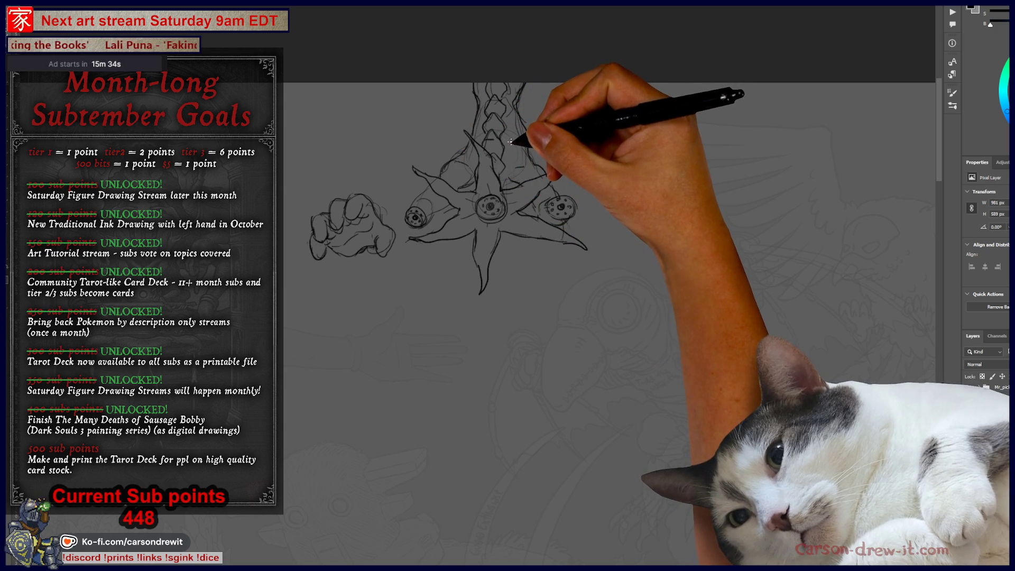
Draw a vertical guide line and stacked vertebra blocks to the right of the fist
{"action": "key", "text": "h"}
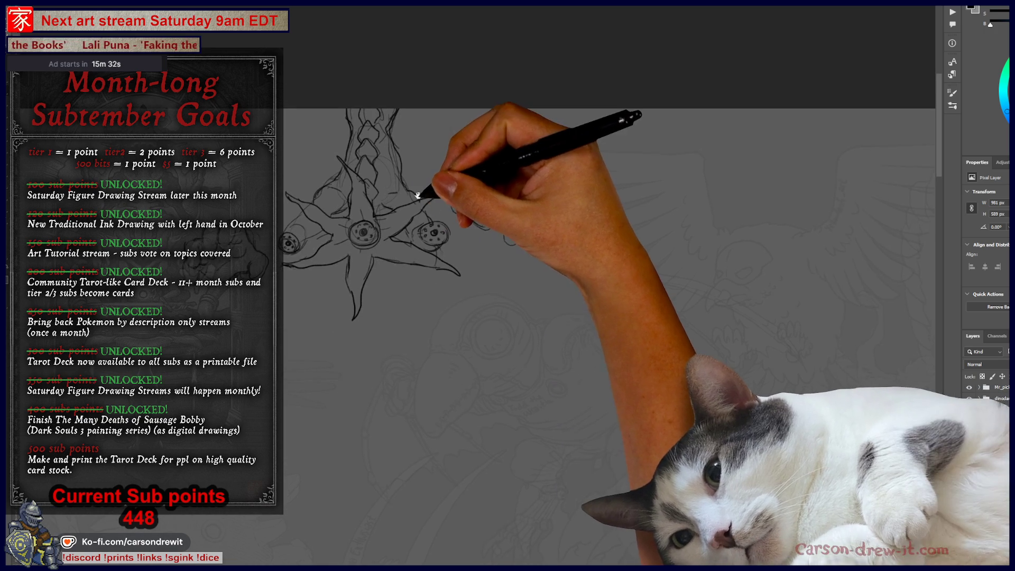
{"action": "left_click_drag", "start_coordinate": [655, 139], "coordinate": [655, 262]}
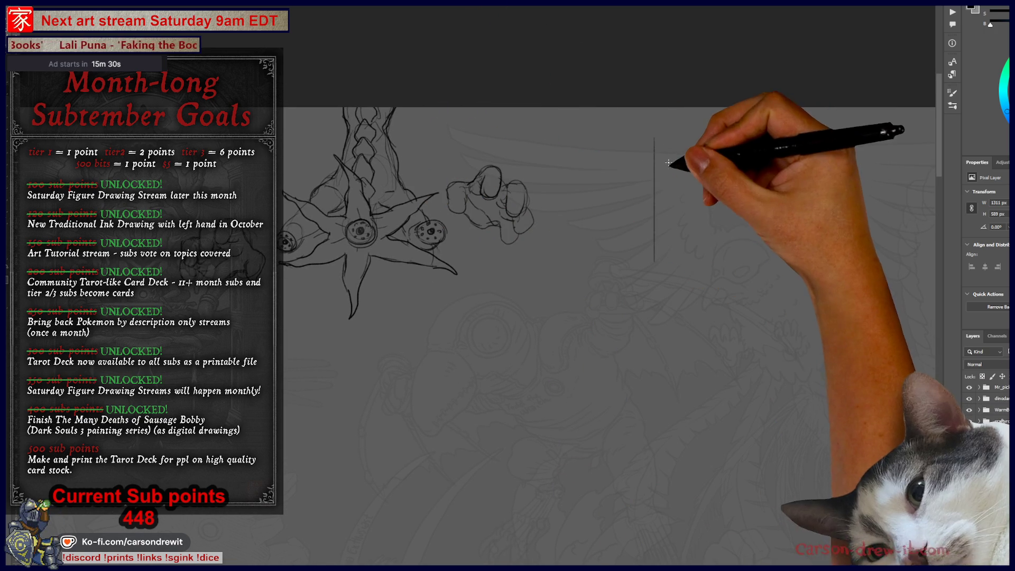
{"action": "left_click_drag", "start_coordinate": [654, 272], "coordinate": [682, 246]}
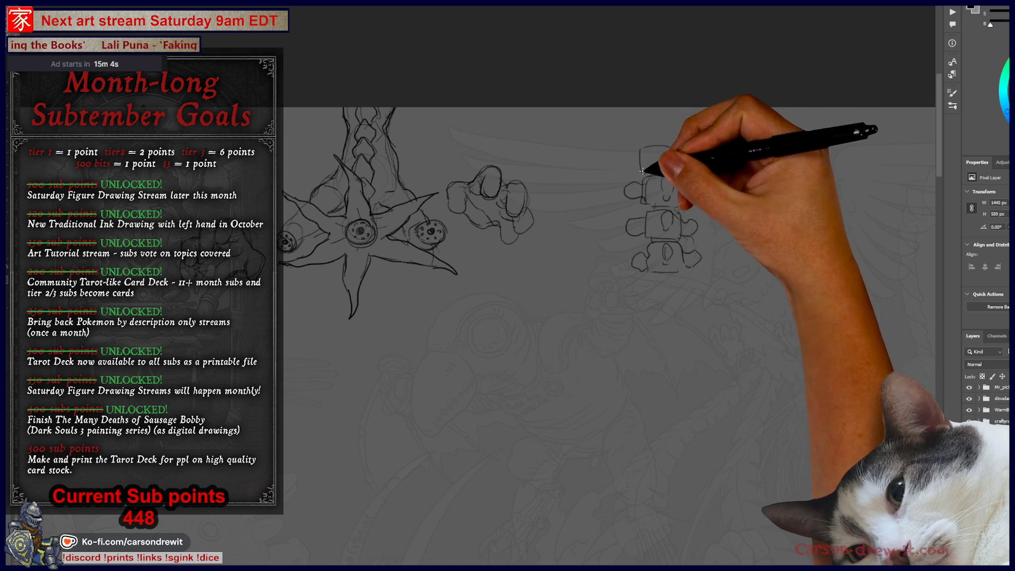
{"action": "mouse_move", "coordinate": [630, 155]}
{"action": "left_mouse_down"}
{"action": "mouse_move", "coordinate": [675, 154]}
{"action": "mouse_move", "coordinate": [685, 170]}
{"action": "mouse_move", "coordinate": [581, 266]}
{"action": "mouse_move", "coordinate": [582, 230]}
{"action": "mouse_move", "coordinate": [601, 232]}
{"action": "left_mouse_up"}
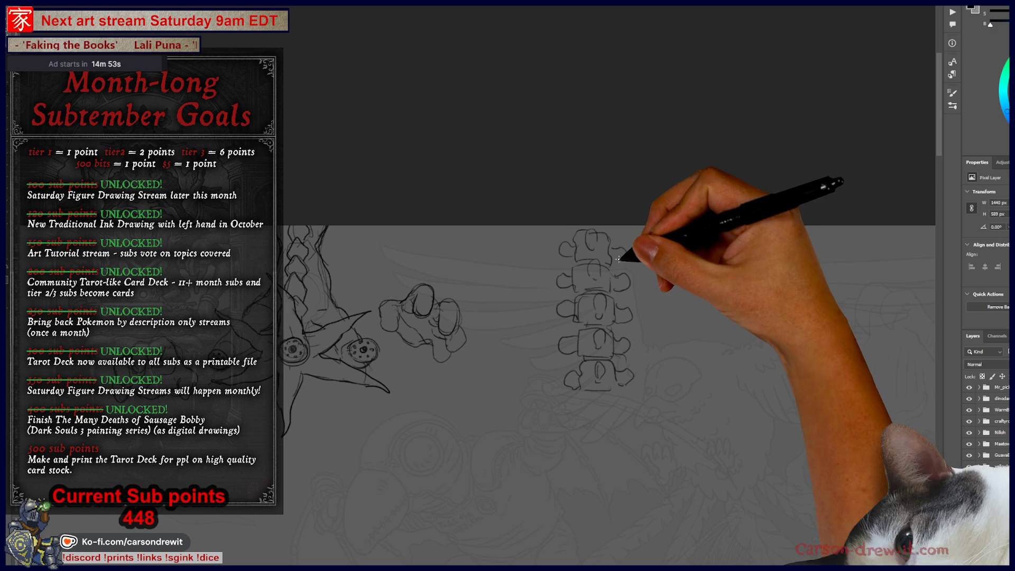
{"action": "scroll", "coordinate": [595, 379], "scroll_direction": "right", "scroll_amount": 2}
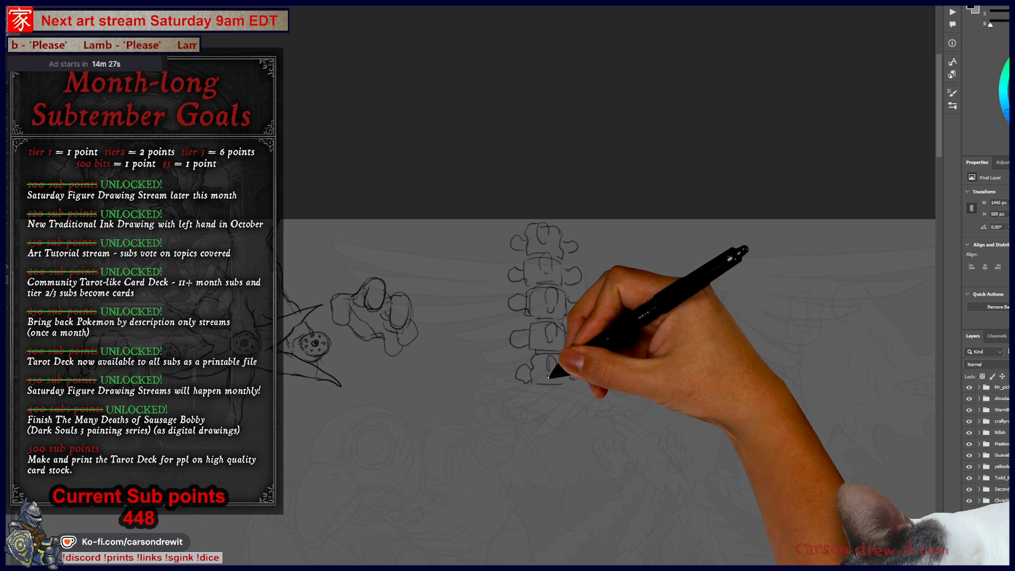
{"action": "key", "text": "ctrl"}
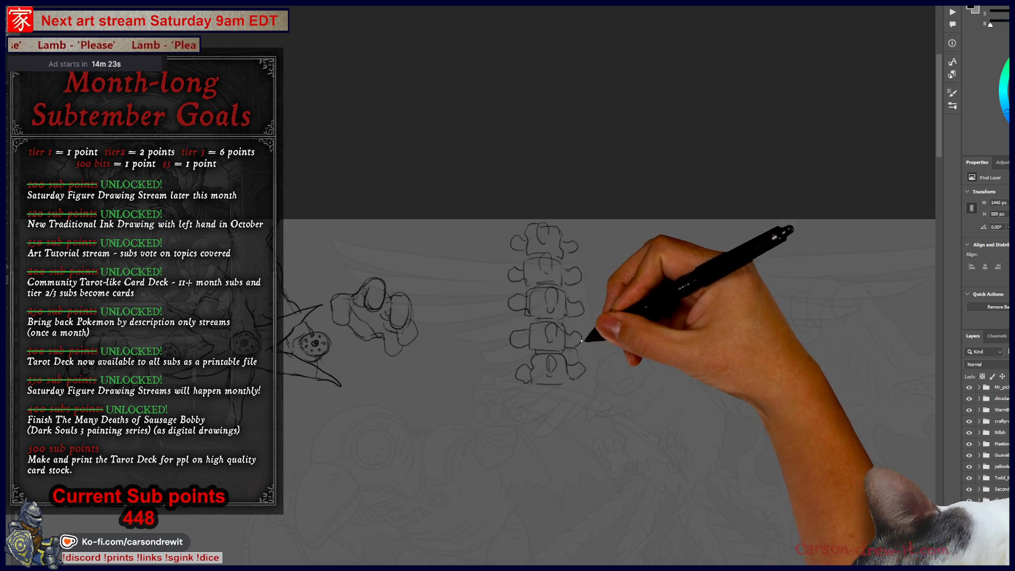
Sketch a rounded diamond-like doodle and a cloud-shaped outline beside the vertebrae
{"action": "mouse_move", "coordinate": [670, 354]}
{"action": "left_mouse_down"}
{"action": "mouse_move", "coordinate": [678, 304]}
{"action": "mouse_move", "coordinate": [710, 340]}
{"action": "mouse_move", "coordinate": [664, 322]}
{"action": "mouse_move", "coordinate": [698, 265]}
{"action": "mouse_move", "coordinate": [706, 312]}
{"action": "mouse_move", "coordinate": [611, 320]}
{"action": "left_mouse_up"}
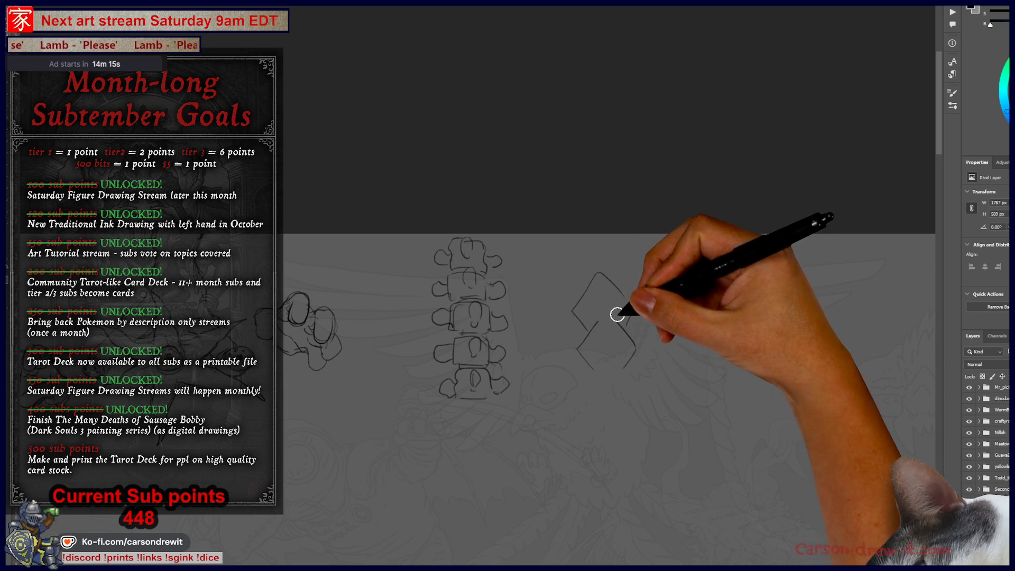
{"action": "mouse_move", "coordinate": [612, 287]}
{"action": "left_mouse_down"}
{"action": "mouse_move", "coordinate": [585, 274]}
{"action": "mouse_move", "coordinate": [620, 278]}
{"action": "left_mouse_up"}
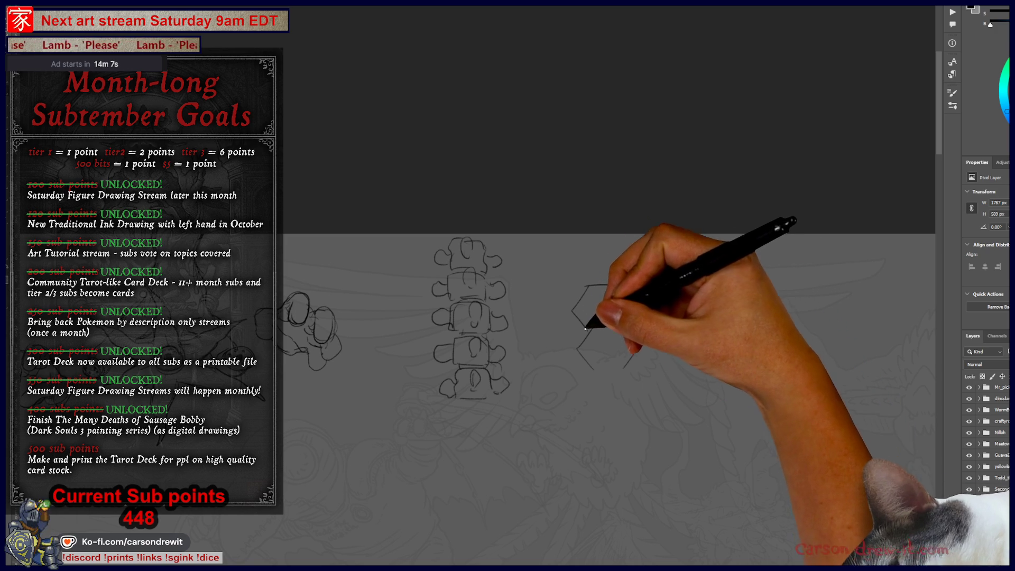
{"action": "left_click_drag", "start_coordinate": [594, 291], "coordinate": [639, 290]}
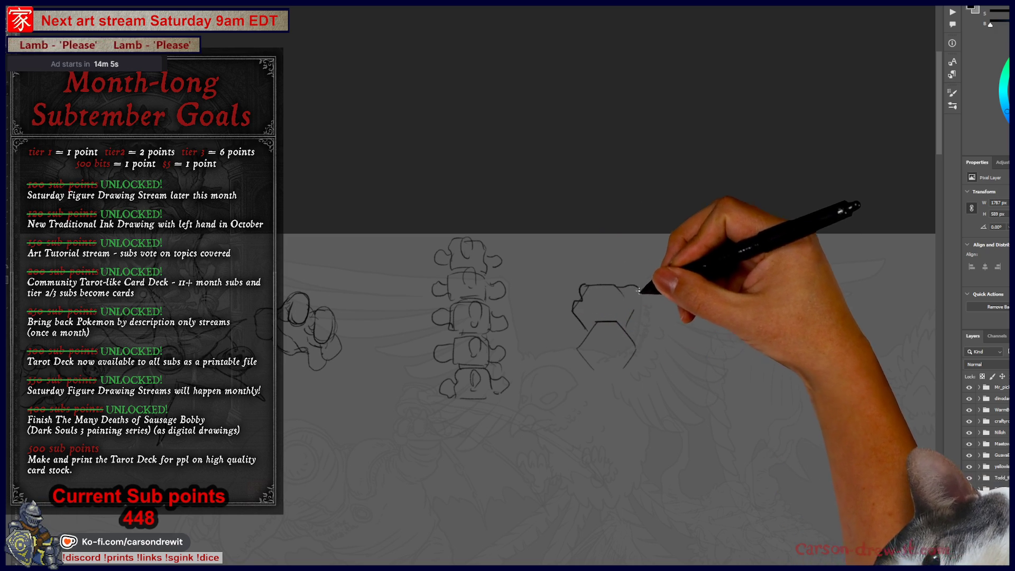
{"action": "mouse_move", "coordinate": [608, 344]}
{"action": "left_mouse_down"}
{"action": "mouse_move", "coordinate": [594, 351]}
{"action": "mouse_move", "coordinate": [583, 329]}
{"action": "mouse_move", "coordinate": [608, 318]}
{"action": "mouse_move", "coordinate": [630, 327]}
{"action": "left_mouse_up"}
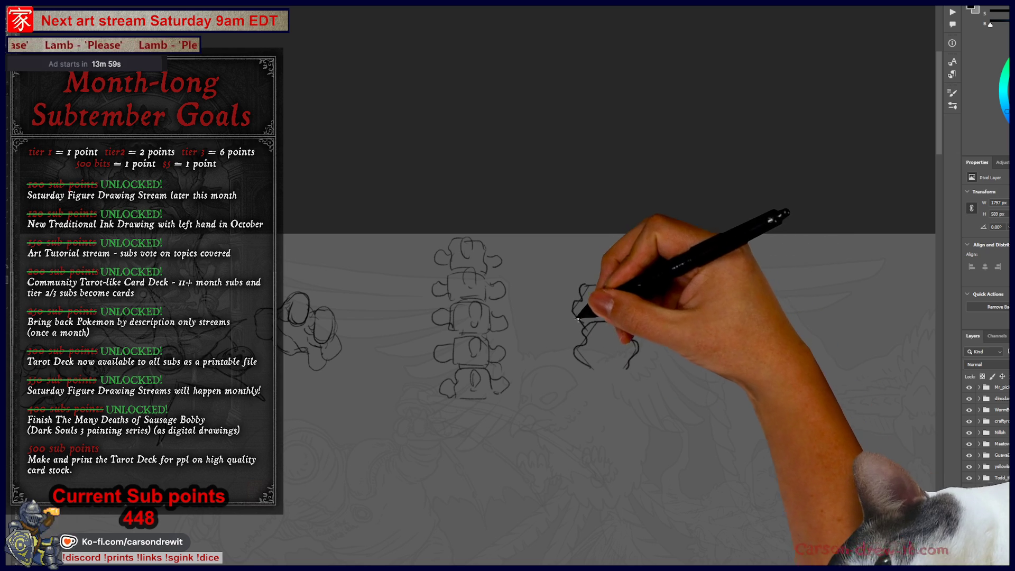
{"action": "left_click_drag", "start_coordinate": [586, 302], "coordinate": [602, 350]}
{"action": "mouse_move", "coordinate": [692, 325]}
{"action": "left_mouse_down"}
{"action": "mouse_move", "coordinate": [761, 349]}
{"action": "mouse_move", "coordinate": [726, 340]}
{"action": "left_mouse_up"}
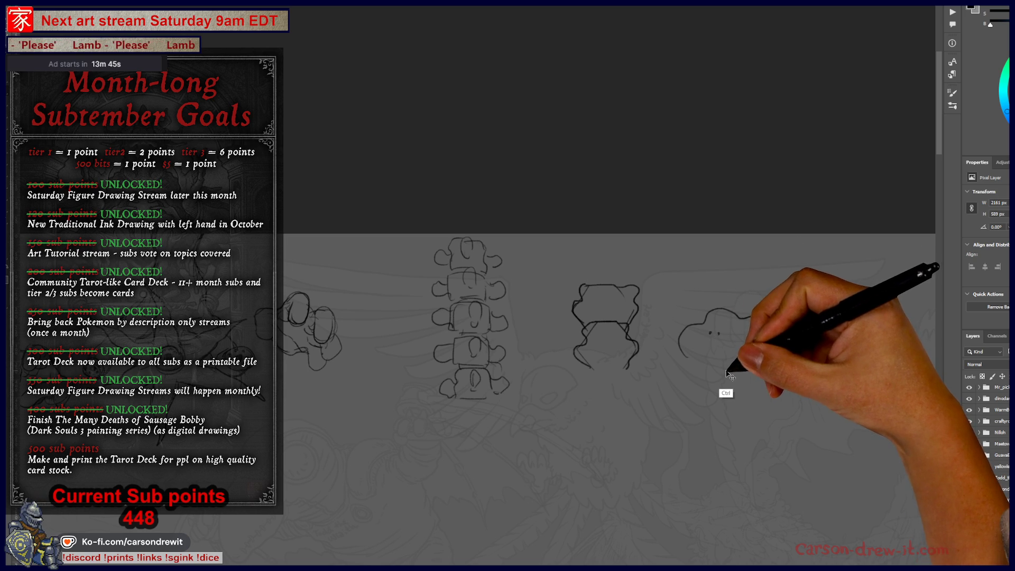
{"action": "mouse_move", "coordinate": [683, 355]}
{"action": "left_mouse_down"}
{"action": "mouse_move", "coordinate": [751, 317]}
{"action": "mouse_move", "coordinate": [762, 359]}
{"action": "left_mouse_up"}
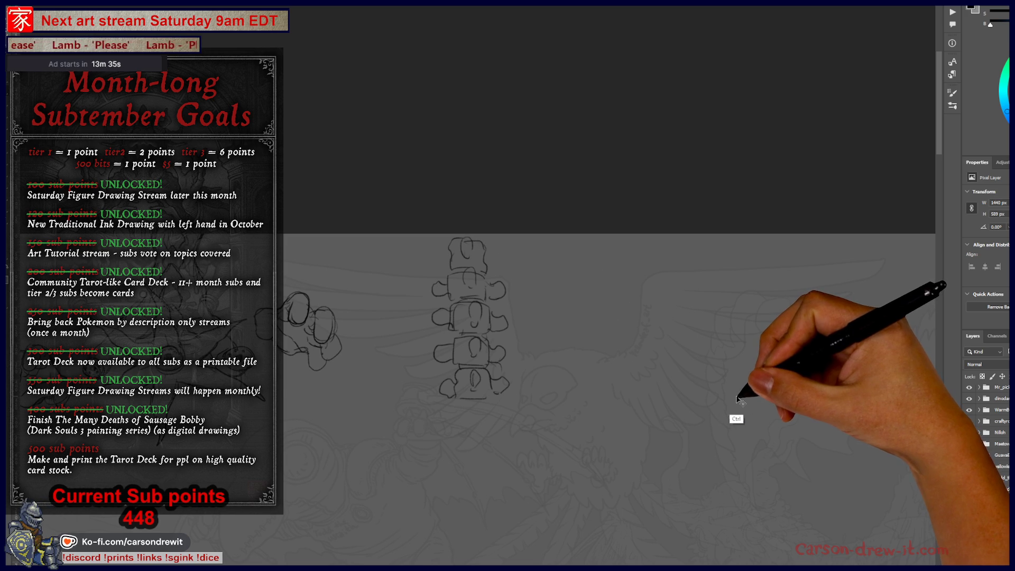
{"action": "scroll", "coordinate": [739, 399], "scroll_direction": "left", "scroll_amount": 5}
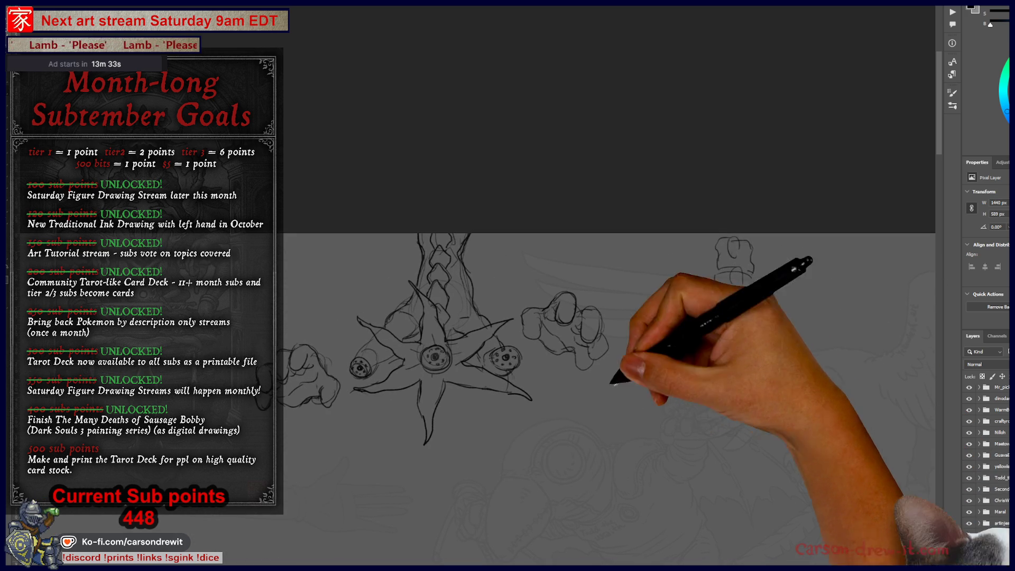
Add extra sketch lines along the spine drawing
{"action": "scroll", "coordinate": [646, 407], "scroll_direction": "up", "scroll_amount": 5}
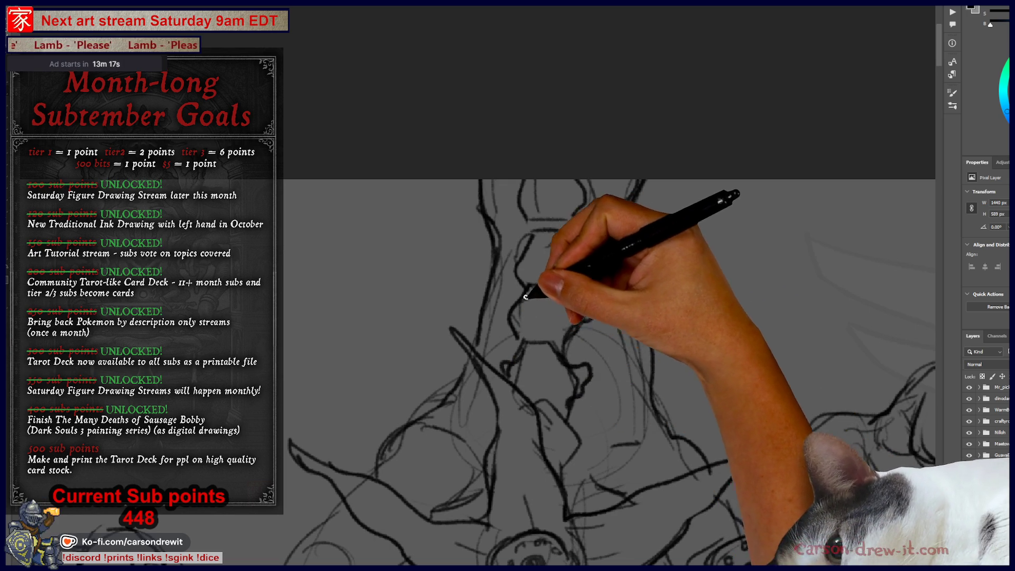
{"action": "left_click_drag", "start_coordinate": [526, 297], "coordinate": [512, 336]}
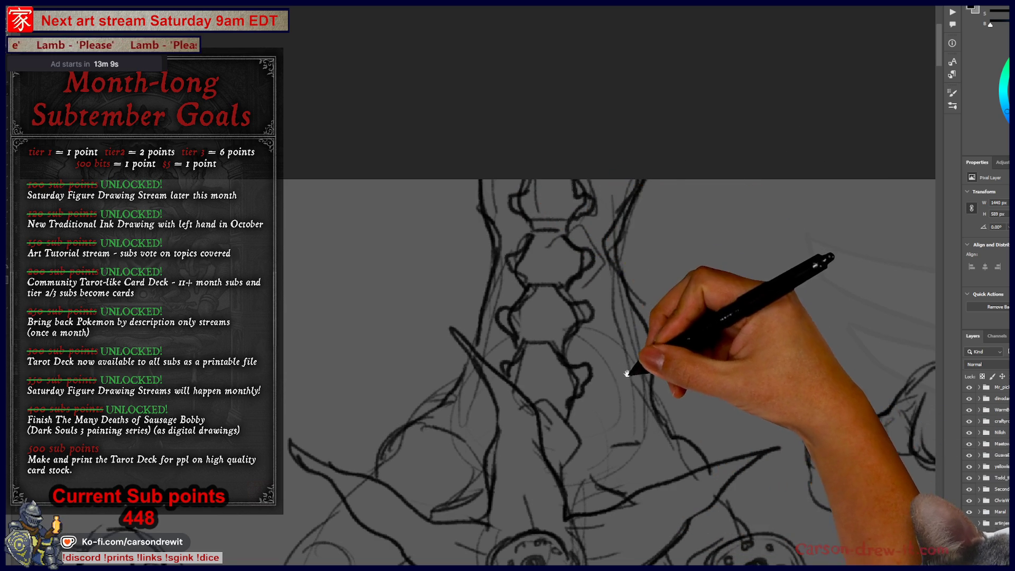
{"action": "left_click_drag", "start_coordinate": [627, 373], "coordinate": [659, 336]}
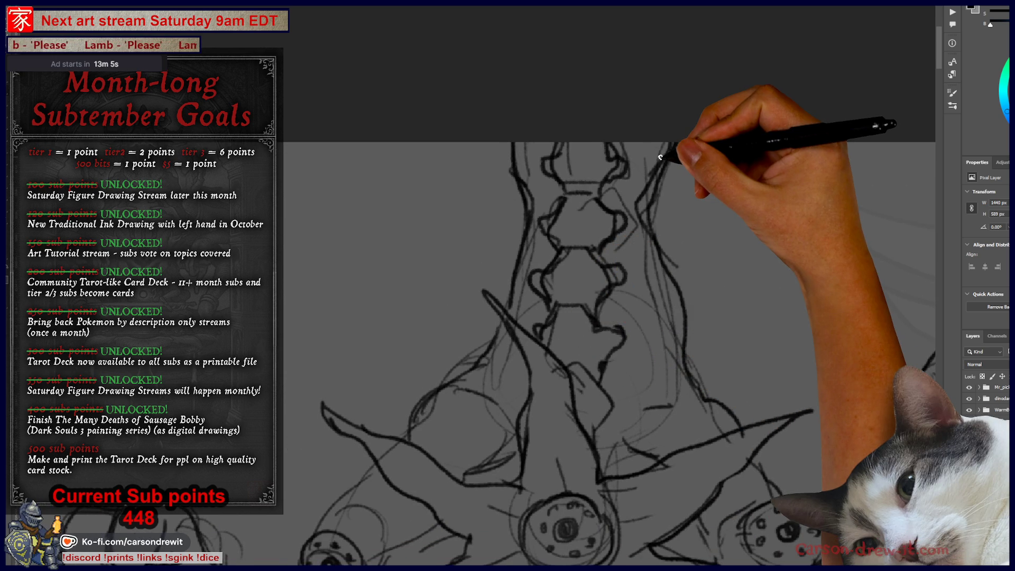
{"action": "scroll", "coordinate": [688, 238], "scroll_direction": "down", "scroll_amount": 3}
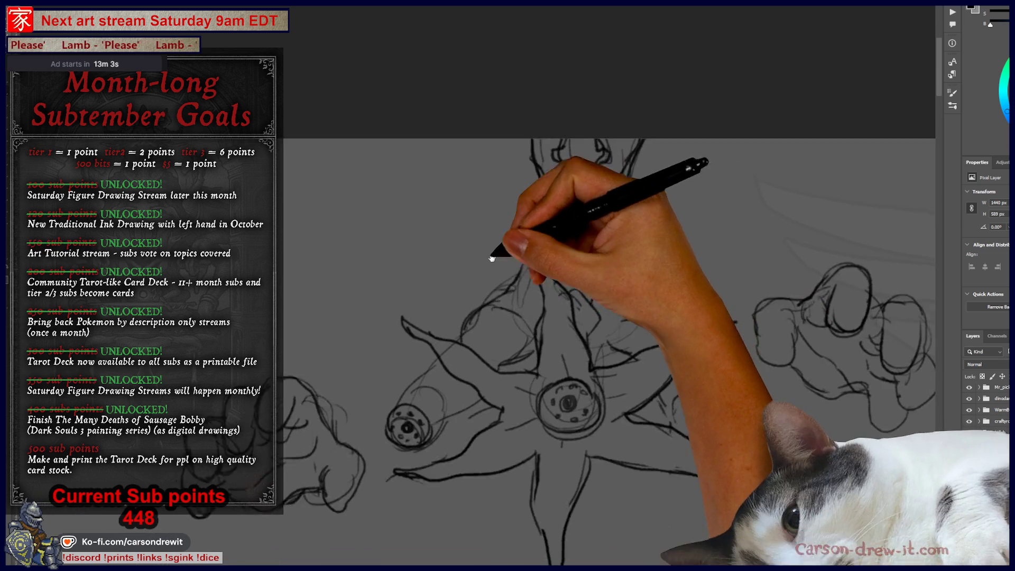
{"action": "scroll", "coordinate": [492, 259], "scroll_direction": "right", "scroll_amount": 4}
{"action": "scroll", "coordinate": [423, 265], "scroll_direction": "down", "scroll_amount": 2}
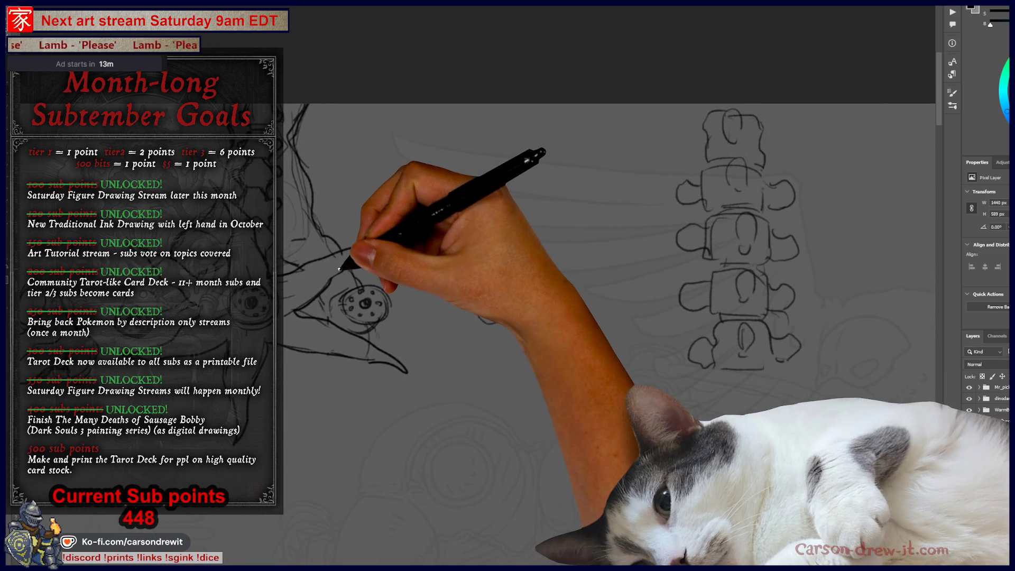
{"action": "scroll", "coordinate": [371, 275], "scroll_direction": "down", "scroll_amount": 2}
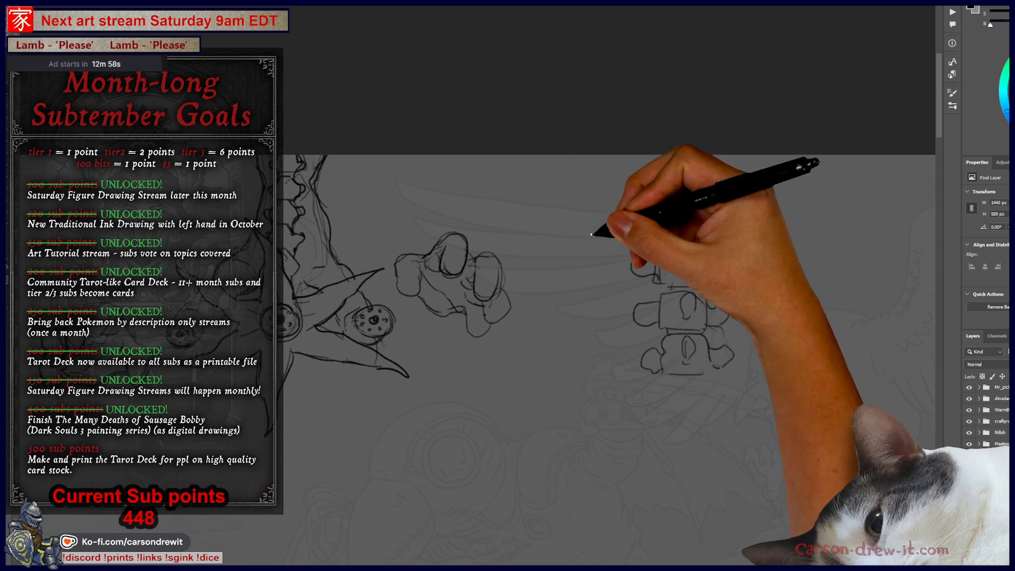
Erase most of the vertebrae doodle and fade the sketch layer to about 40% opacity
{"action": "mouse_move", "coordinate": [680, 176]}
{"action": "left_mouse_down"}
{"action": "mouse_move", "coordinate": [680, 363]}
{"action": "mouse_move", "coordinate": [650, 255]}
{"action": "mouse_move", "coordinate": [646, 390]}
{"action": "mouse_move", "coordinate": [669, 351]}
{"action": "mouse_move", "coordinate": [698, 336]}
{"action": "mouse_move", "coordinate": [716, 367]}
{"action": "mouse_move", "coordinate": [685, 159]}
{"action": "mouse_move", "coordinate": [710, 170]}
{"action": "mouse_move", "coordinate": [732, 279]}
{"action": "mouse_move", "coordinate": [716, 200]}
{"action": "left_mouse_up"}
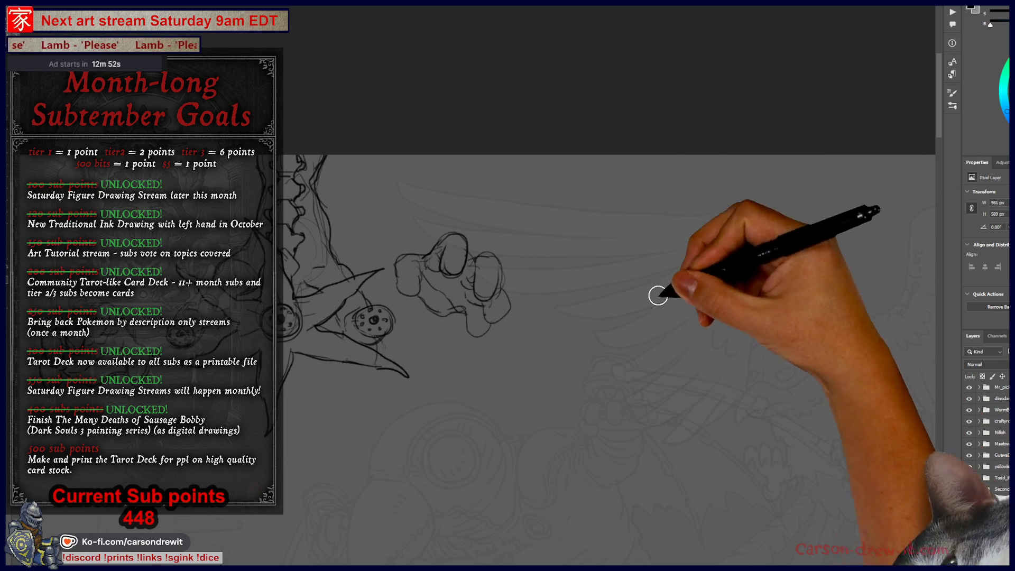
{"action": "scroll", "coordinate": [657, 294], "scroll_direction": "left", "scroll_amount": 5}
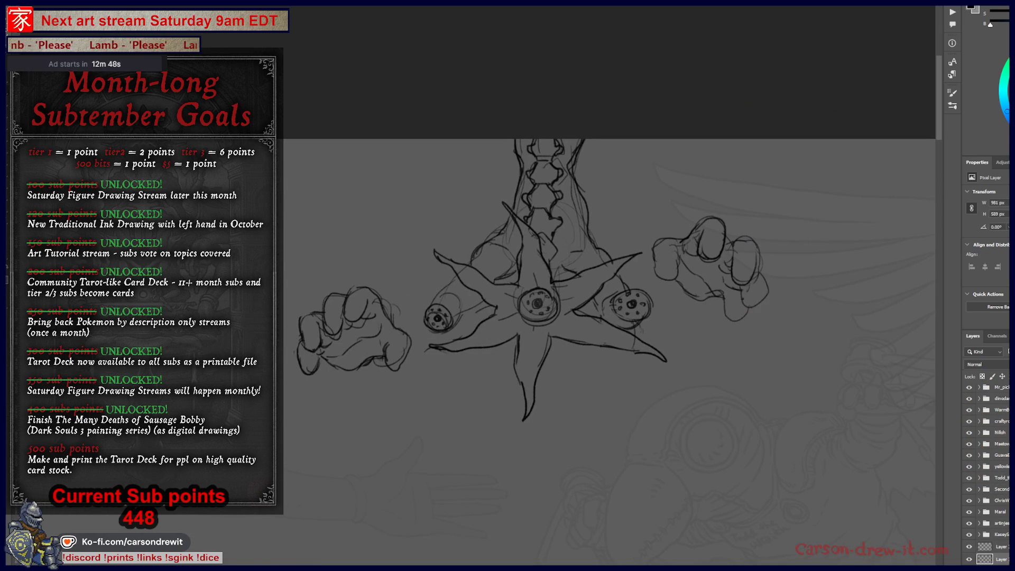
{"action": "key", "text": "4"}
{"action": "key", "text": "0"}
{"action": "key", "text": "0"}
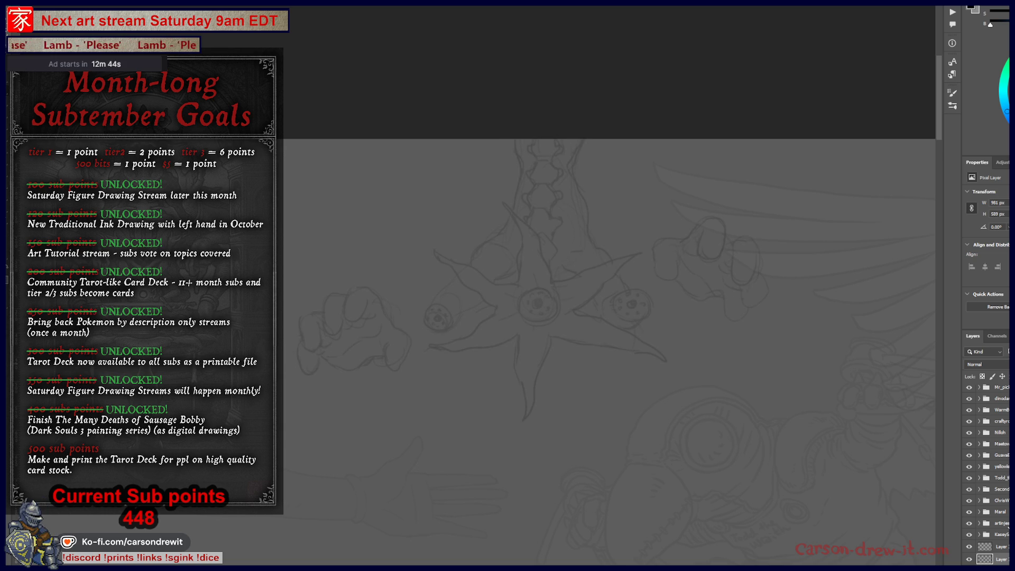
{"action": "scroll", "coordinate": [601, 344], "scroll_direction": "up", "scroll_amount": 4}
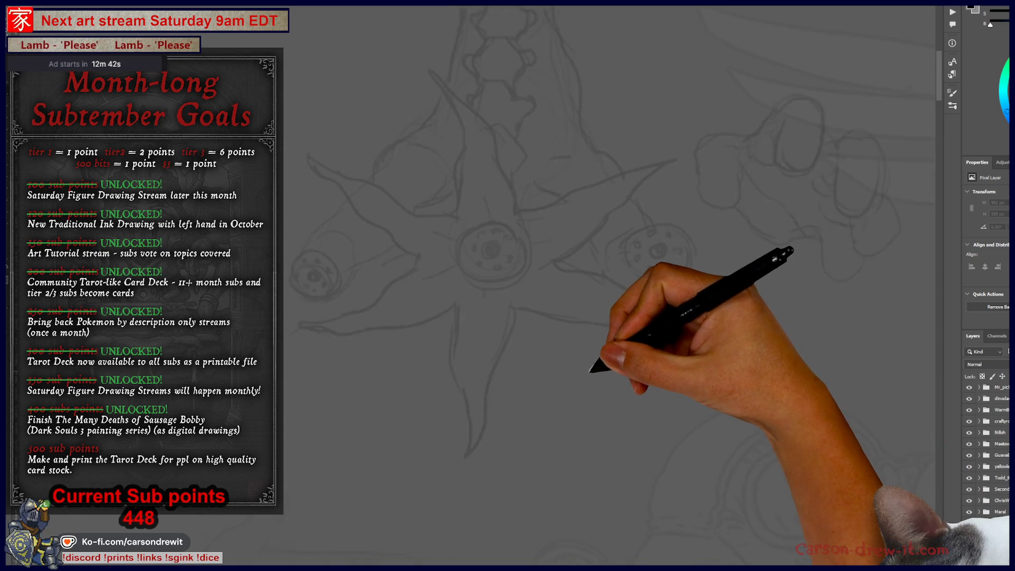
Ink the first lines plus the upper-right and left tentacles over the faded sketch
{"action": "left_click_drag", "start_coordinate": [602, 421], "coordinate": [605, 469]}
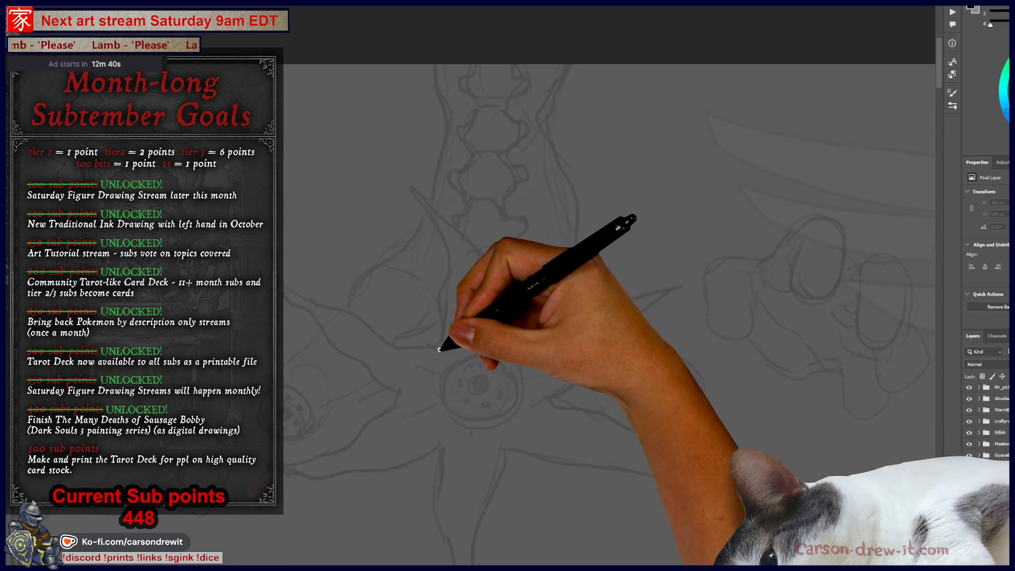
{"action": "mouse_move", "coordinate": [448, 362]}
{"action": "left_mouse_down"}
{"action": "mouse_move", "coordinate": [437, 254]}
{"action": "mouse_move", "coordinate": [412, 201]}
{"action": "mouse_move", "coordinate": [385, 176]}
{"action": "mouse_move", "coordinate": [418, 180]}
{"action": "mouse_move", "coordinate": [476, 253]}
{"action": "mouse_move", "coordinate": [503, 351]}
{"action": "mouse_move", "coordinate": [585, 304]}
{"action": "mouse_move", "coordinate": [655, 317]}
{"action": "mouse_move", "coordinate": [682, 341]}
{"action": "left_mouse_up"}
{"action": "mouse_move", "coordinate": [533, 401]}
{"action": "left_mouse_down"}
{"action": "mouse_move", "coordinate": [657, 307]}
{"action": "mouse_move", "coordinate": [673, 310]}
{"action": "mouse_move", "coordinate": [664, 324]}
{"action": "mouse_move", "coordinate": [648, 320]}
{"action": "left_mouse_up"}
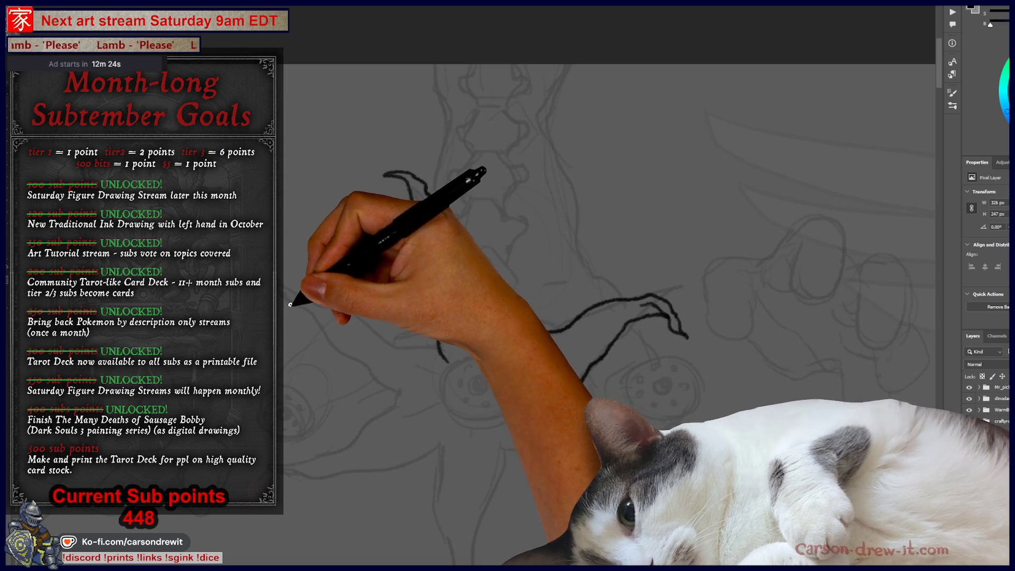
{"action": "mouse_move", "coordinate": [290, 283]}
{"action": "left_mouse_down"}
{"action": "mouse_move", "coordinate": [324, 295]}
{"action": "mouse_move", "coordinate": [294, 295]}
{"action": "mouse_move", "coordinate": [335, 347]}
{"action": "mouse_move", "coordinate": [433, 399]}
{"action": "left_mouse_up"}
{"action": "mouse_move", "coordinate": [352, 316]}
{"action": "left_mouse_down"}
{"action": "mouse_move", "coordinate": [363, 355]}
{"action": "mouse_move", "coordinate": [426, 406]}
{"action": "mouse_move", "coordinate": [363, 397]}
{"action": "mouse_move", "coordinate": [384, 365]}
{"action": "mouse_move", "coordinate": [370, 401]}
{"action": "mouse_move", "coordinate": [469, 353]}
{"action": "mouse_move", "coordinate": [465, 296]}
{"action": "mouse_move", "coordinate": [476, 320]}
{"action": "mouse_move", "coordinate": [533, 363]}
{"action": "mouse_move", "coordinate": [562, 366]}
{"action": "left_mouse_up"}
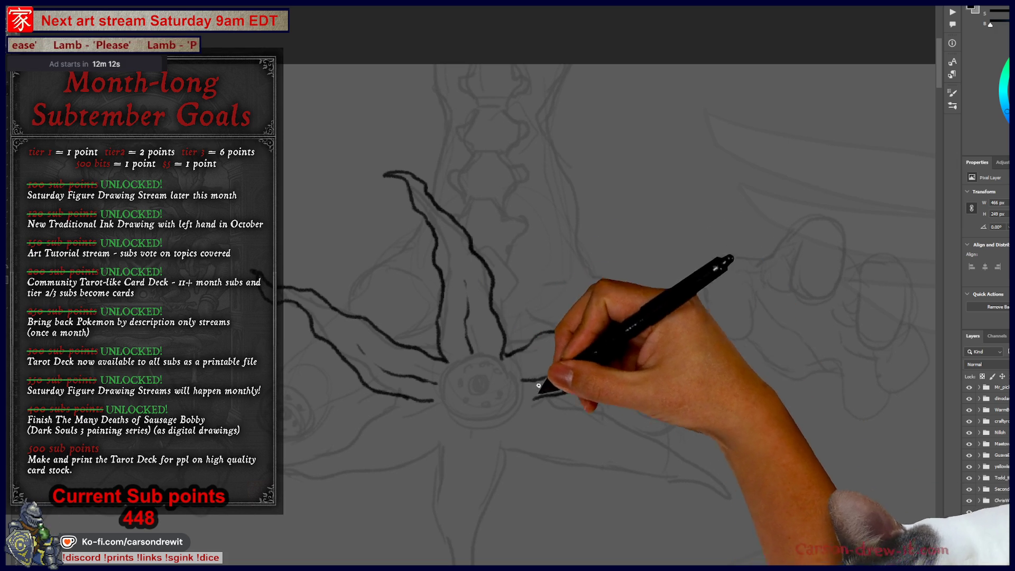
{"action": "mouse_move", "coordinate": [526, 398]}
{"action": "left_mouse_down"}
{"action": "mouse_move", "coordinate": [544, 411]}
{"action": "mouse_move", "coordinate": [541, 441]}
{"action": "left_mouse_up"}
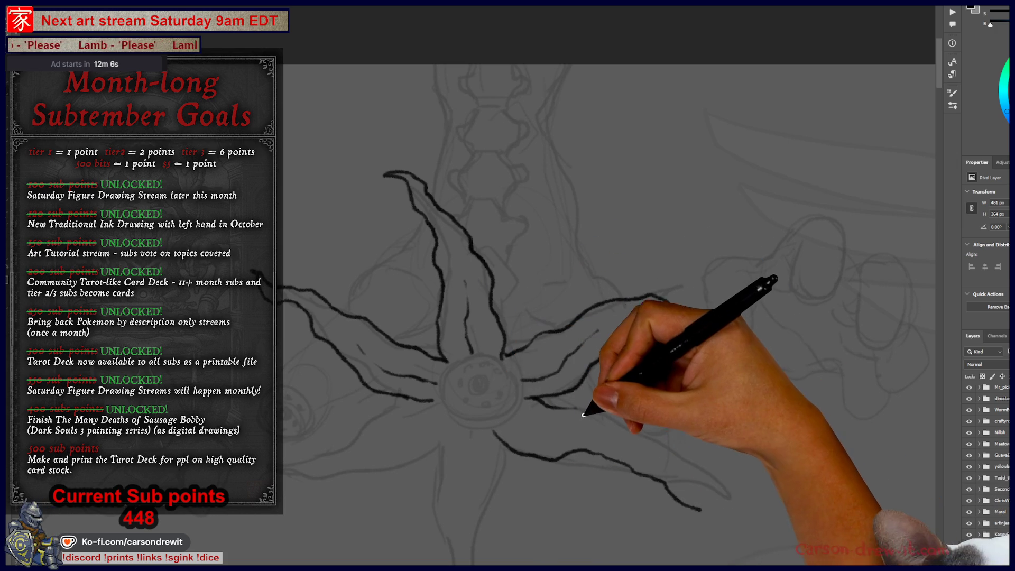
{"action": "key", "text": "ctrl+z"}
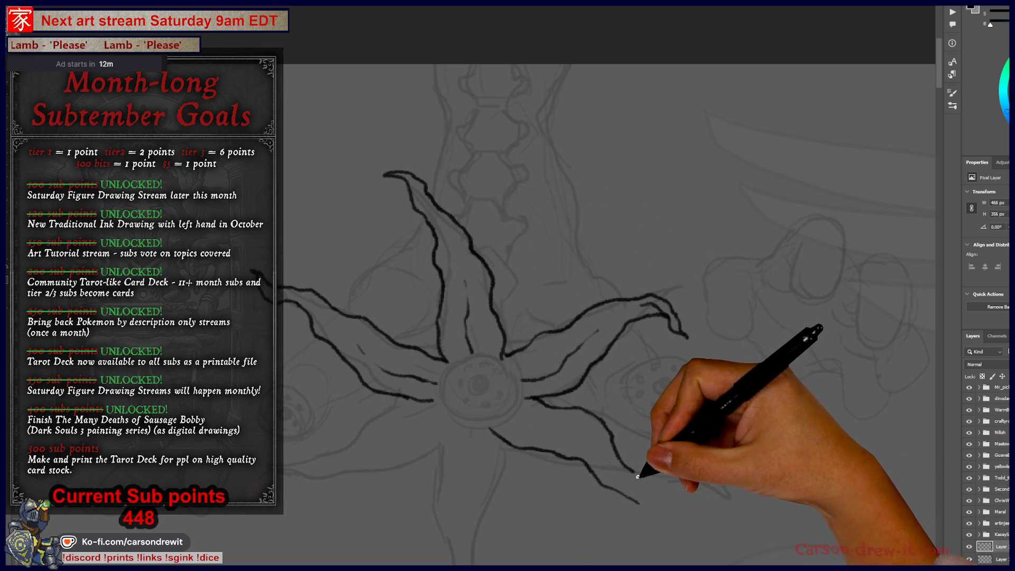
Ink the lower-right and lower-left tentacle outlines, redrawing one misplaced curve
{"action": "left_click_drag", "start_coordinate": [664, 508], "coordinate": [682, 527]}
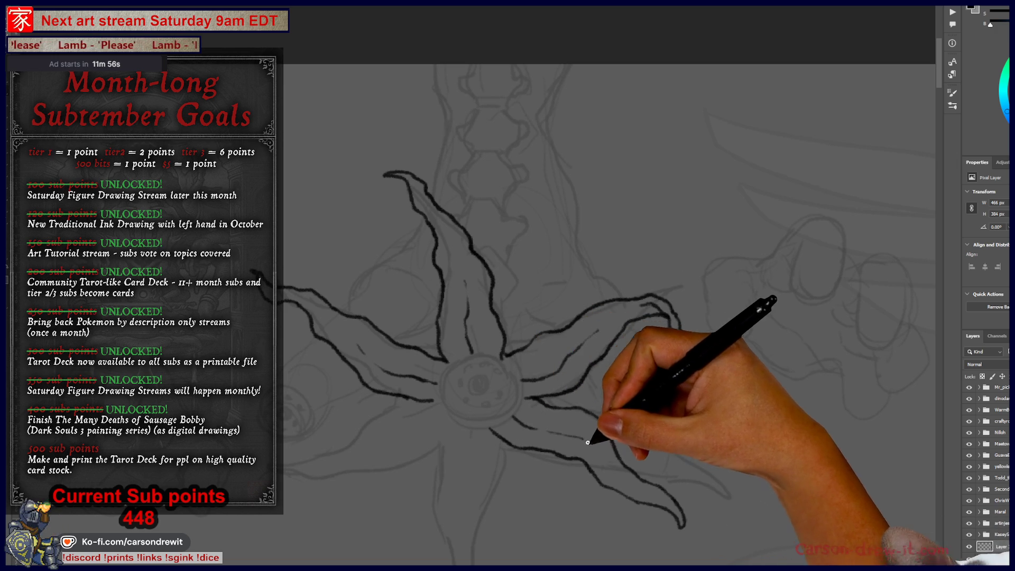
{"action": "mouse_move", "coordinate": [595, 425]}
{"action": "left_mouse_down"}
{"action": "mouse_move", "coordinate": [561, 408]}
{"action": "mouse_move", "coordinate": [578, 361]}
{"action": "mouse_move", "coordinate": [532, 389]}
{"action": "mouse_move", "coordinate": [525, 414]}
{"action": "left_mouse_up"}
{"action": "mouse_move", "coordinate": [529, 452]}
{"action": "left_mouse_down"}
{"action": "mouse_move", "coordinate": [522, 542]}
{"action": "mouse_move", "coordinate": [548, 511]}
{"action": "mouse_move", "coordinate": [563, 455]}
{"action": "left_mouse_up"}
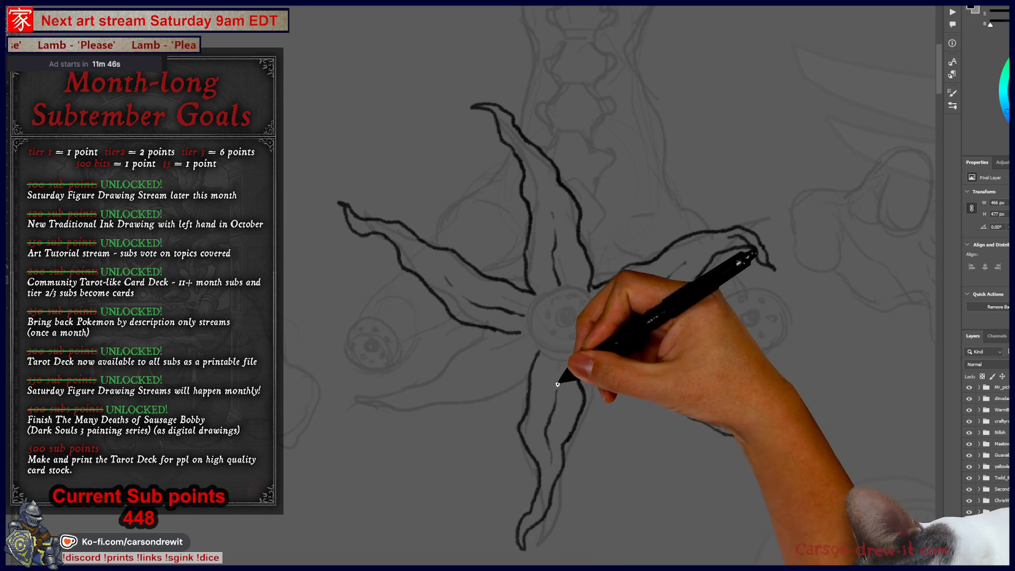
{"action": "left_click_drag", "start_coordinate": [558, 364], "coordinate": [604, 417]}
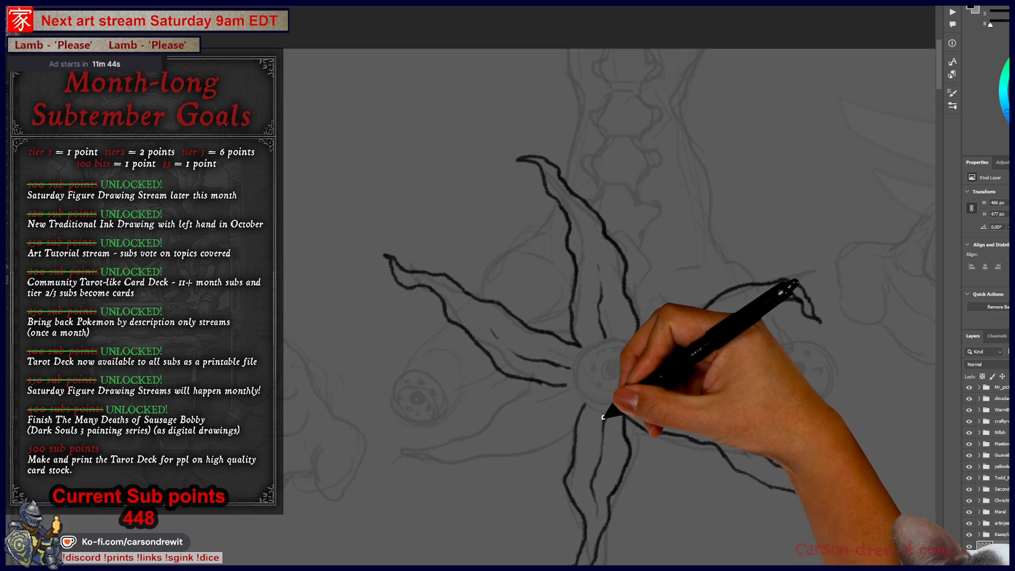
{"action": "left_click_drag", "start_coordinate": [578, 363], "coordinate": [549, 258]}
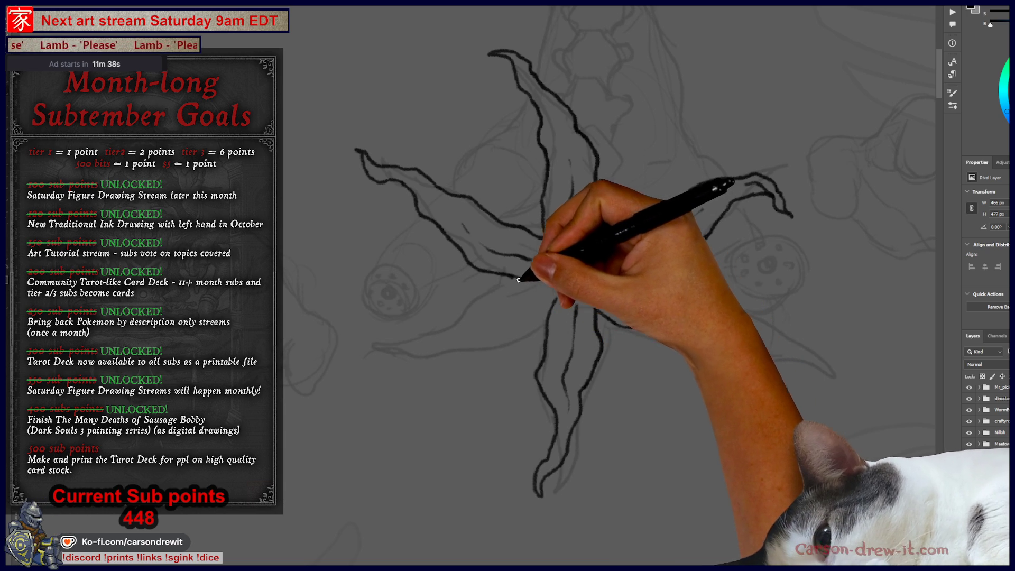
{"action": "left_click_drag", "start_coordinate": [370, 365], "coordinate": [400, 359]}
{"action": "key", "text": "ctrl+z"}
{"action": "mouse_move", "coordinate": [426, 392]}
{"action": "left_mouse_down"}
{"action": "mouse_move", "coordinate": [432, 335]}
{"action": "mouse_move", "coordinate": [453, 330]}
{"action": "mouse_move", "coordinate": [439, 381]}
{"action": "mouse_move", "coordinate": [428, 362]}
{"action": "left_mouse_up"}
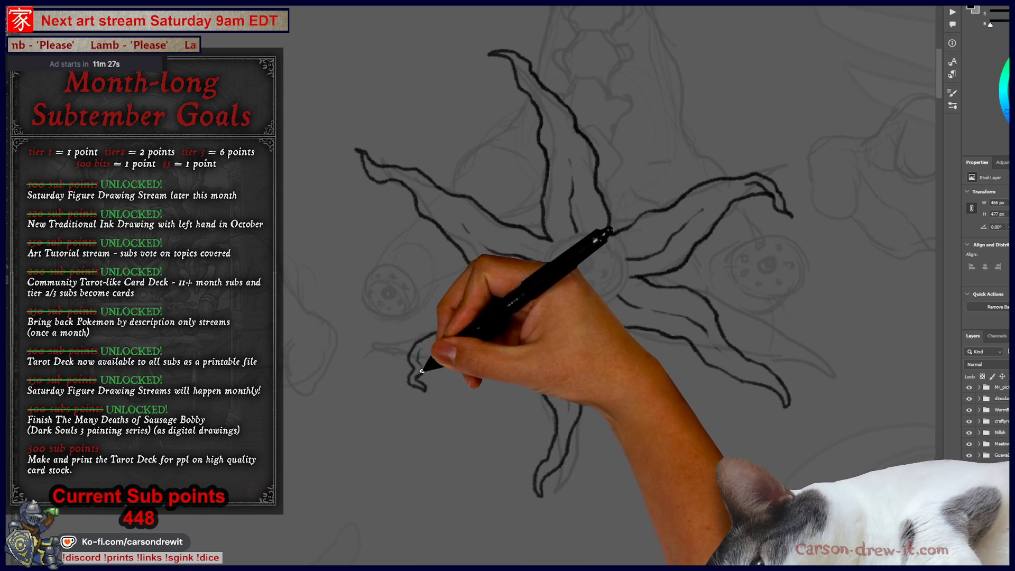
{"action": "left_click_drag", "start_coordinate": [422, 369], "coordinate": [501, 346]}
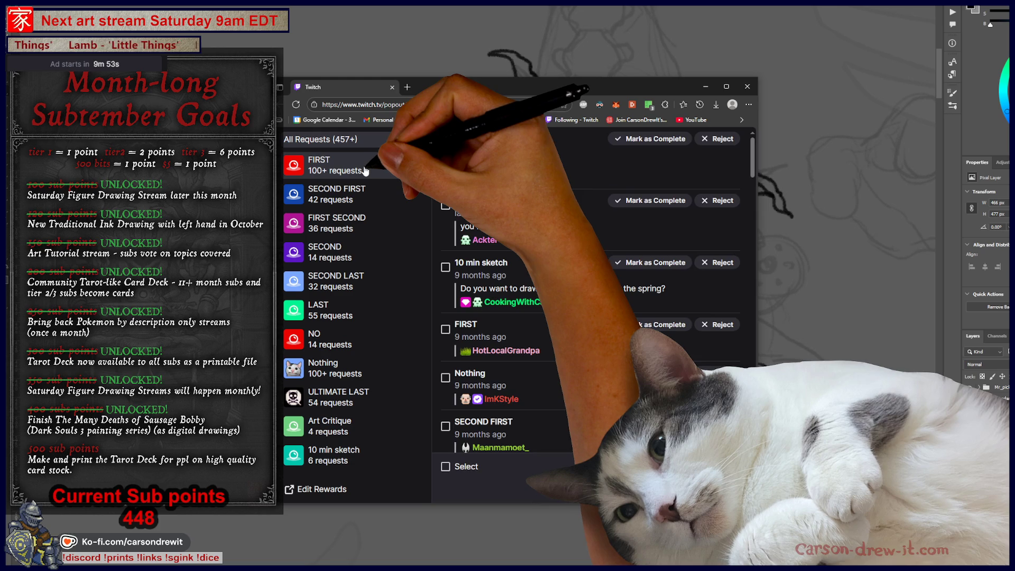
Complete all requests in the FIRST, SECOND FIRST, FIRST SECOND and SECOND queues
{"action": "left_click", "coordinate": [338, 165]}
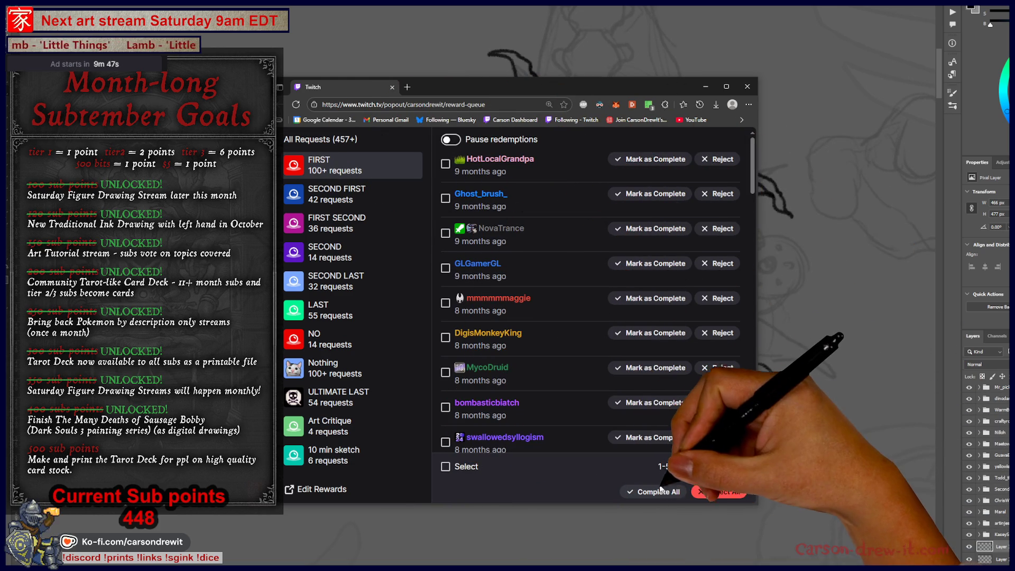
{"action": "left_click", "coordinate": [661, 494]}
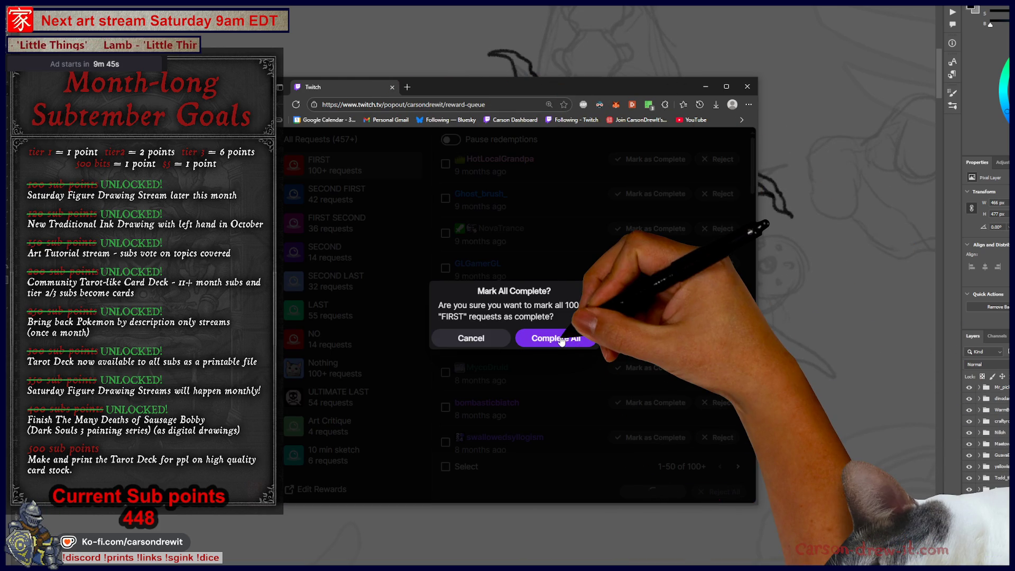
{"action": "left_click", "coordinate": [562, 339]}
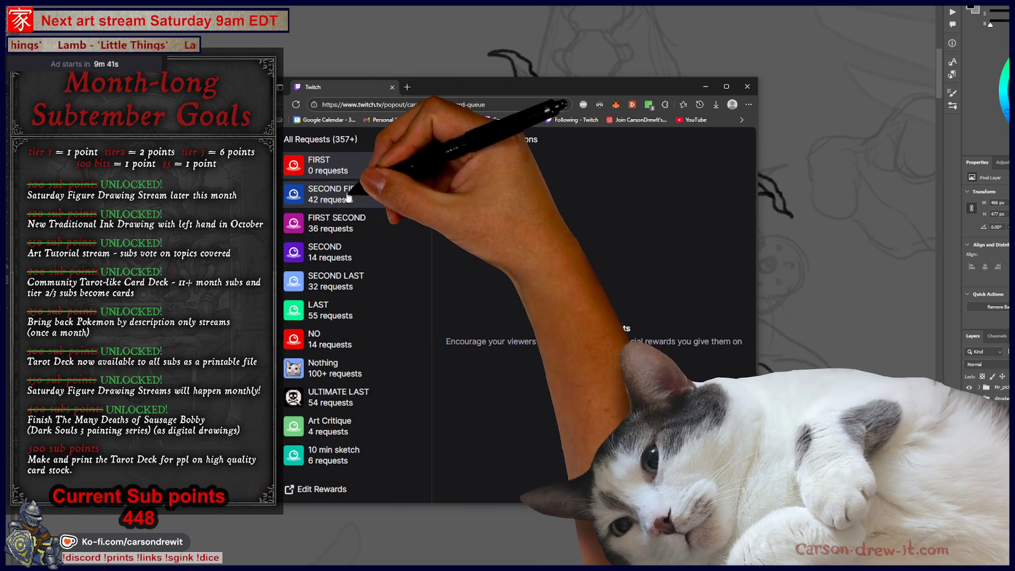
{"action": "left_click", "coordinate": [355, 196]}
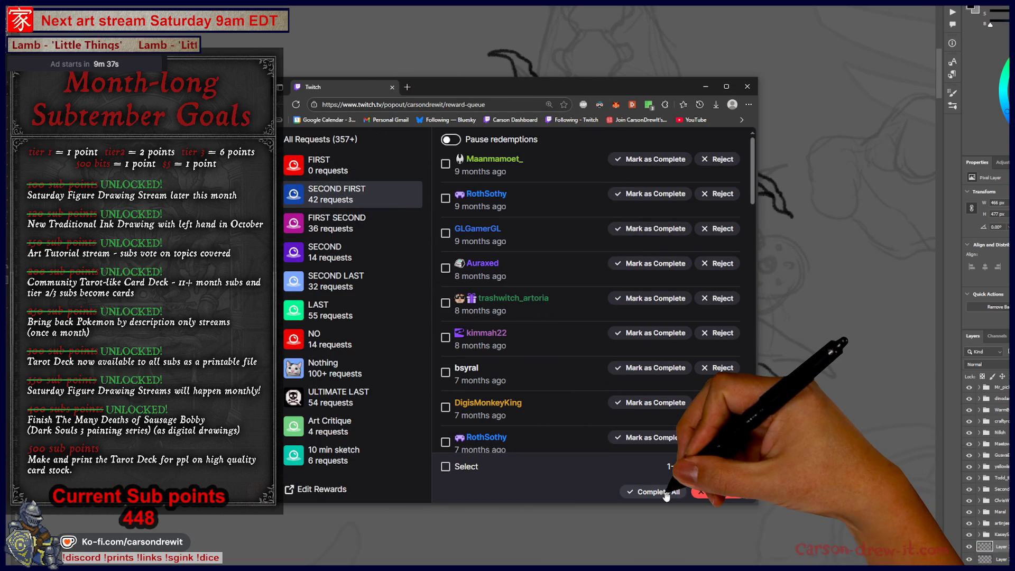
{"action": "left_click", "coordinate": [651, 491]}
{"action": "left_click", "coordinate": [534, 338]}
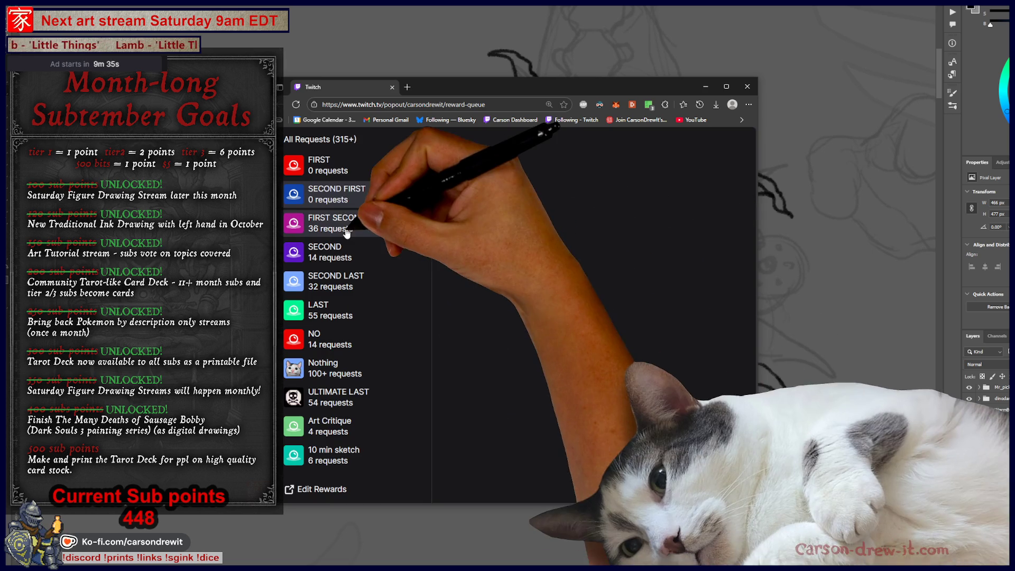
{"action": "left_click", "coordinate": [337, 230]}
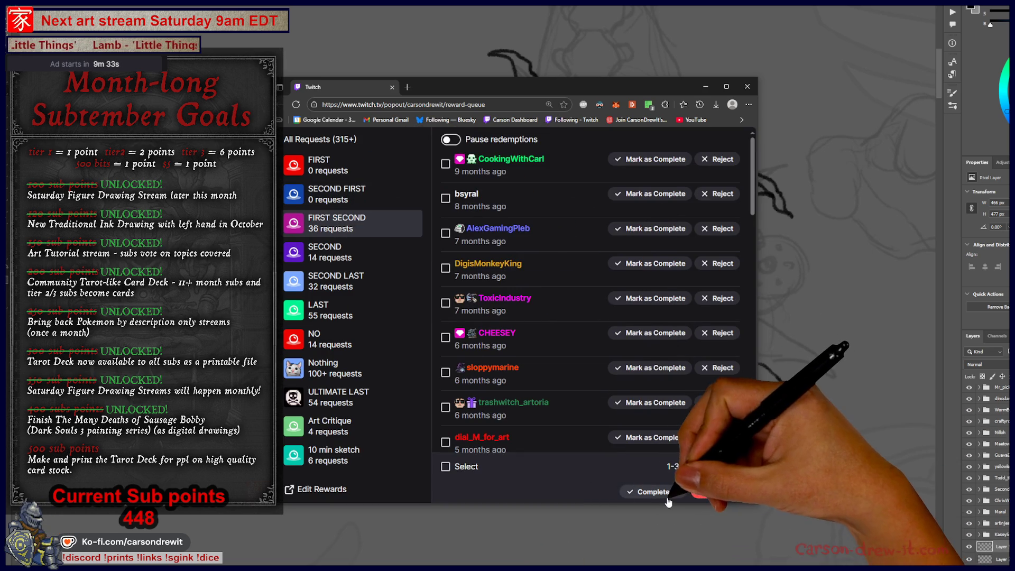
{"action": "left_click", "coordinate": [649, 488]}
{"action": "left_click", "coordinate": [535, 338]}
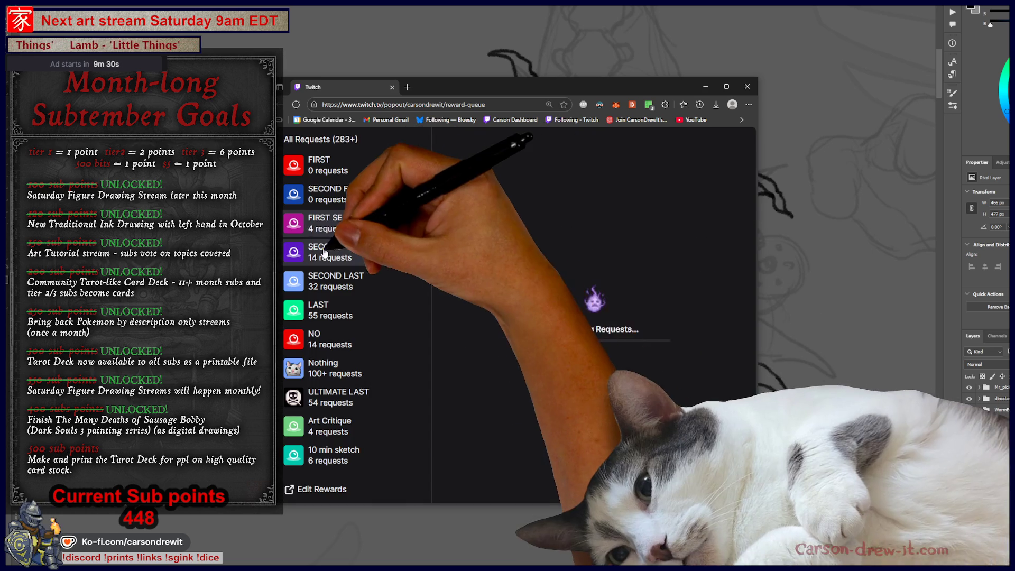
{"action": "left_click", "coordinate": [328, 251]}
{"action": "left_click", "coordinate": [653, 493]}
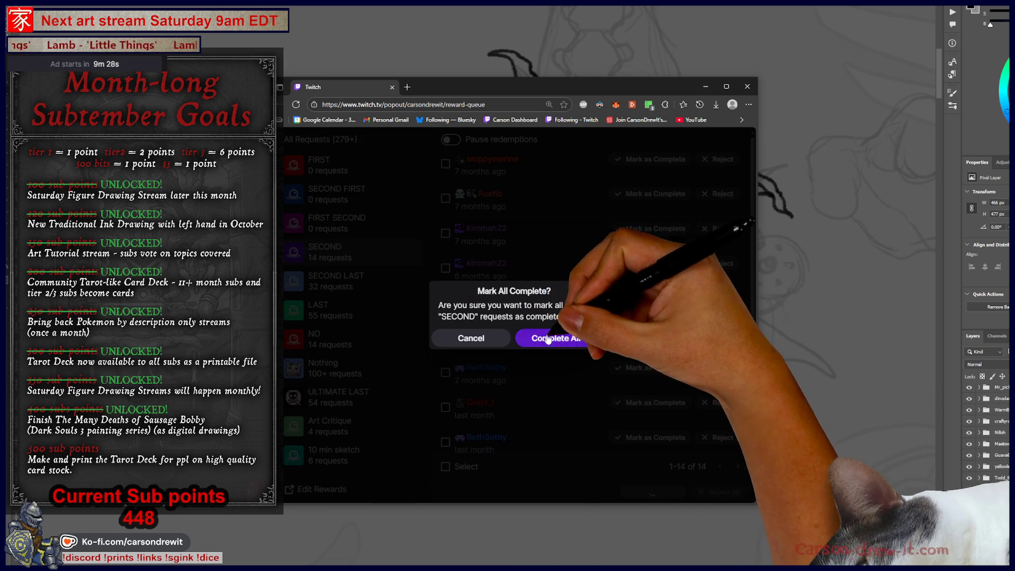
{"action": "left_click", "coordinate": [545, 338]}
Complete all requests in the SECOND LAST, LAST, NO and Nothing queues
{"action": "left_click", "coordinate": [336, 281]}
{"action": "left_click", "coordinate": [652, 492]}
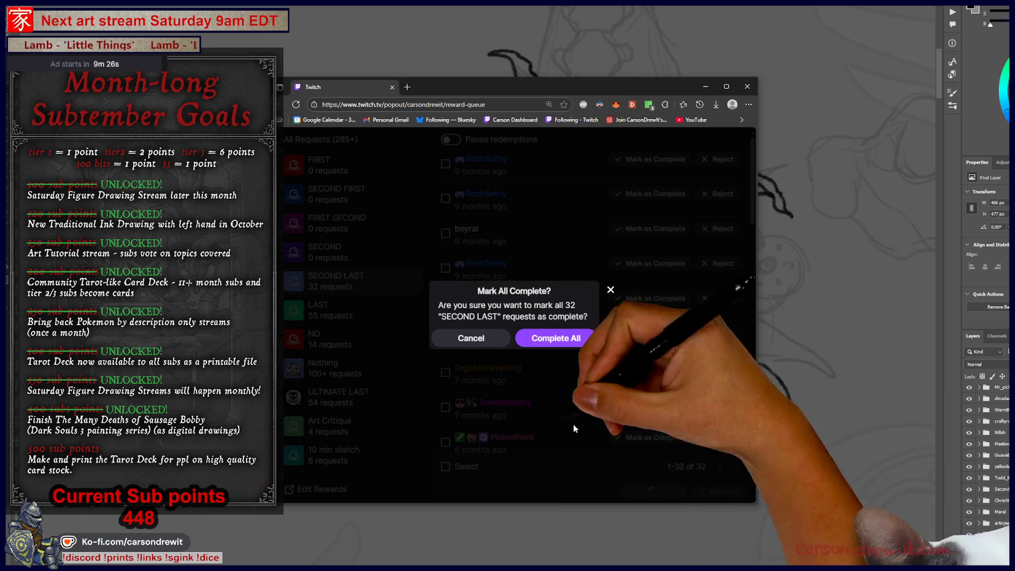
{"action": "left_click", "coordinate": [550, 336]}
{"action": "left_click", "coordinate": [331, 310]}
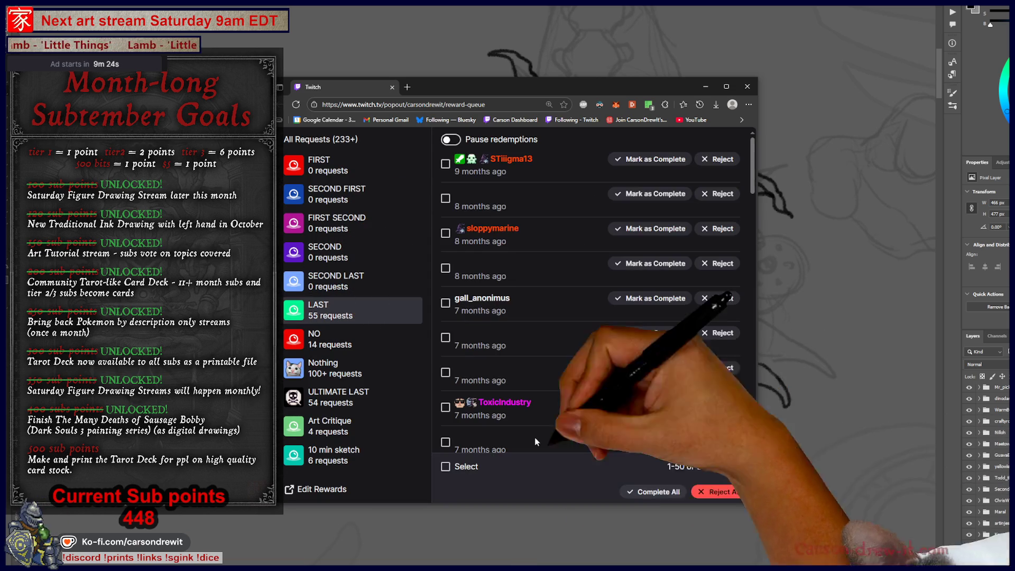
{"action": "left_click", "coordinate": [652, 492]}
{"action": "left_click", "coordinate": [545, 338]}
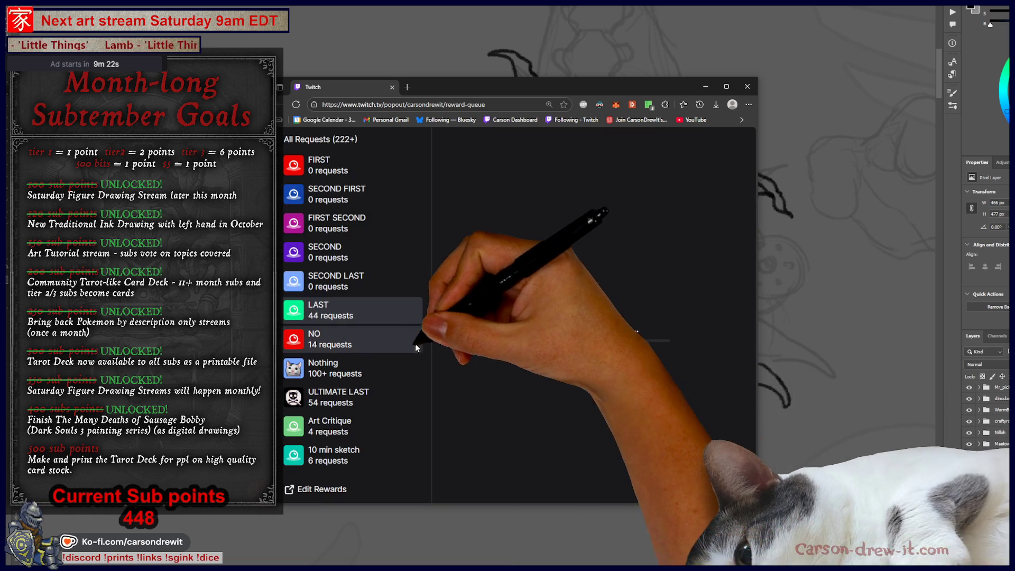
{"action": "left_click", "coordinate": [366, 344]}
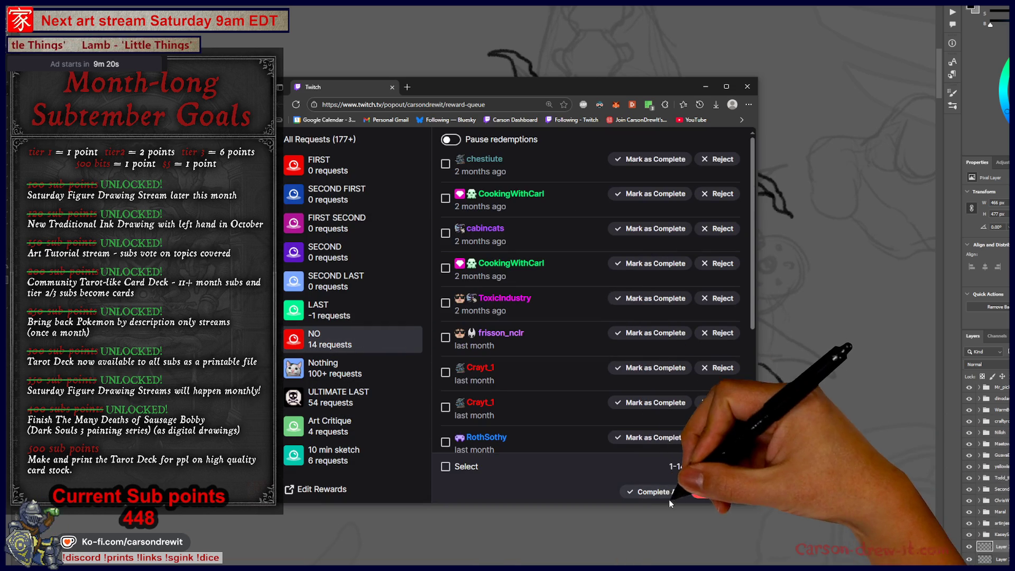
{"action": "left_click", "coordinate": [656, 491]}
{"action": "left_click", "coordinate": [545, 338]}
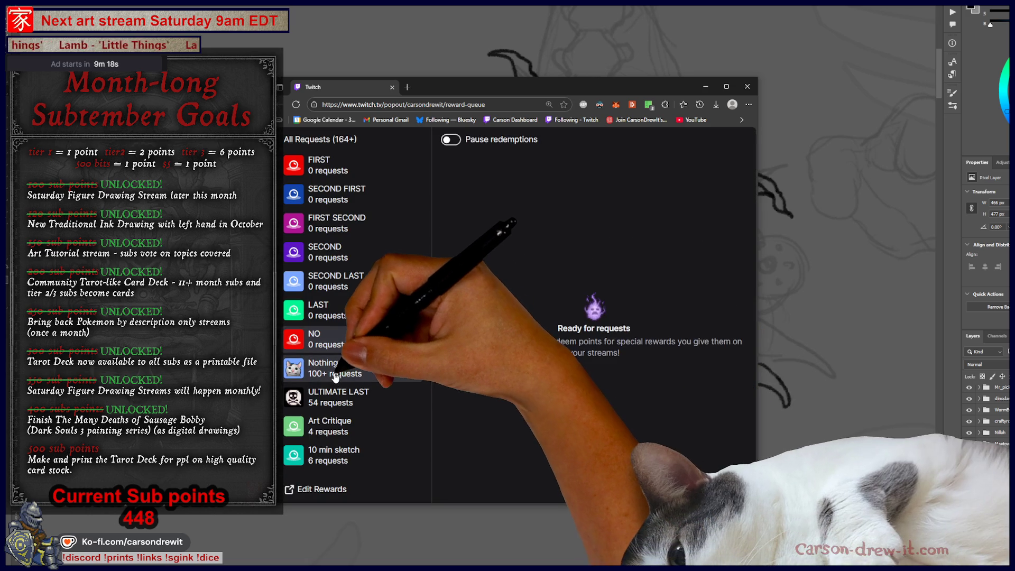
{"action": "left_click", "coordinate": [360, 369]}
{"action": "left_click", "coordinate": [651, 490]}
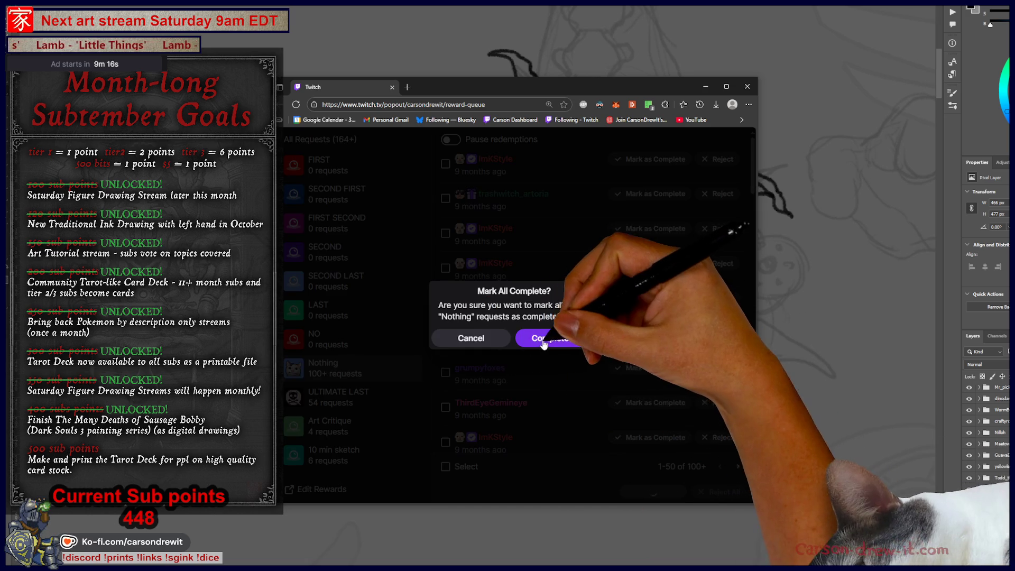
{"action": "left_click", "coordinate": [545, 338]}
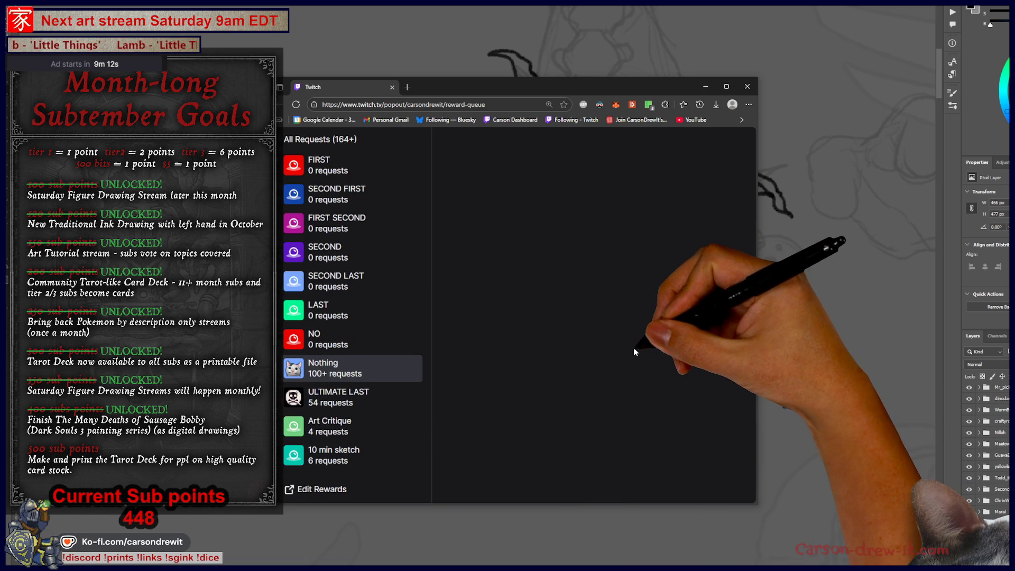
Complete all ULTIMATE LAST requests and open the Art Critique queue
{"action": "left_click", "coordinate": [338, 396]}
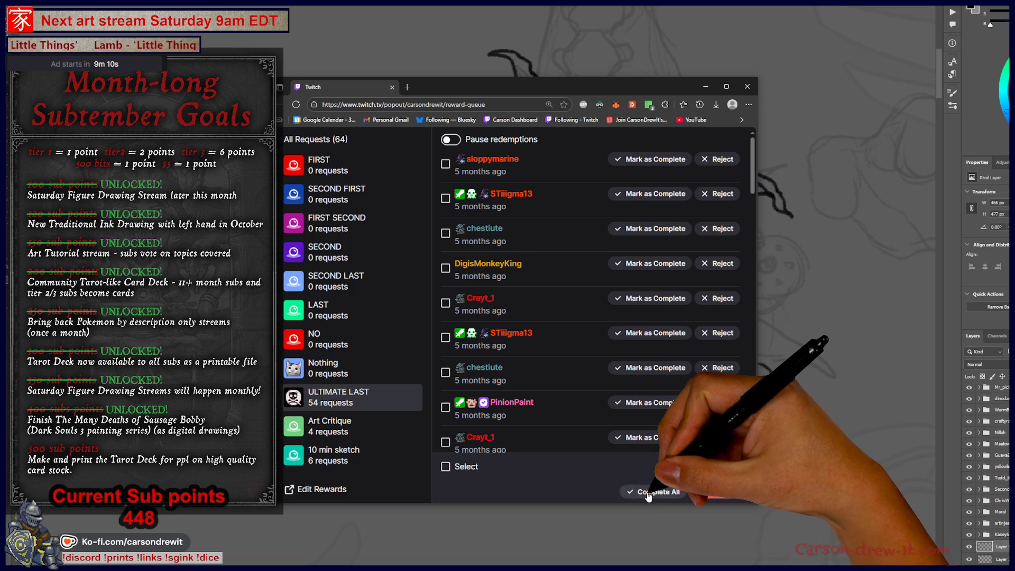
{"action": "left_click", "coordinate": [652, 491]}
{"action": "left_click", "coordinate": [544, 351]}
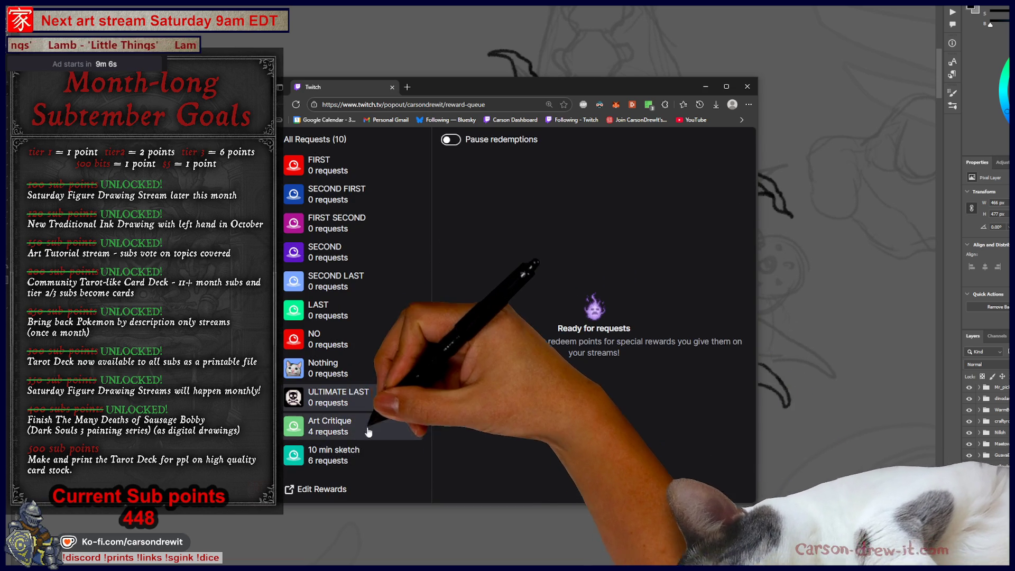
{"action": "left_click", "coordinate": [357, 431]}
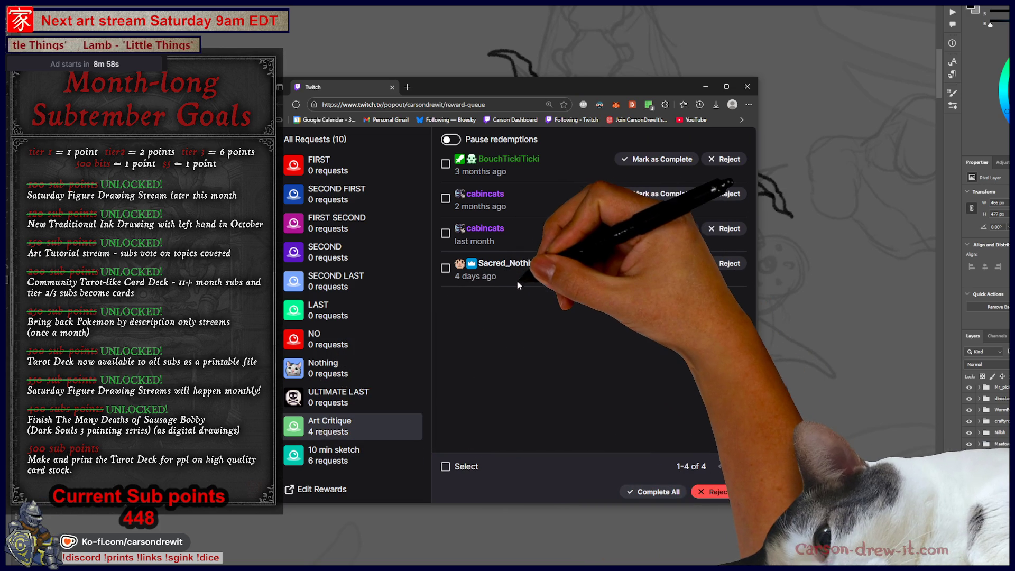
Select and complete the stale request in the 10 min sketch queue
{"action": "mouse_move", "coordinate": [487, 280]}
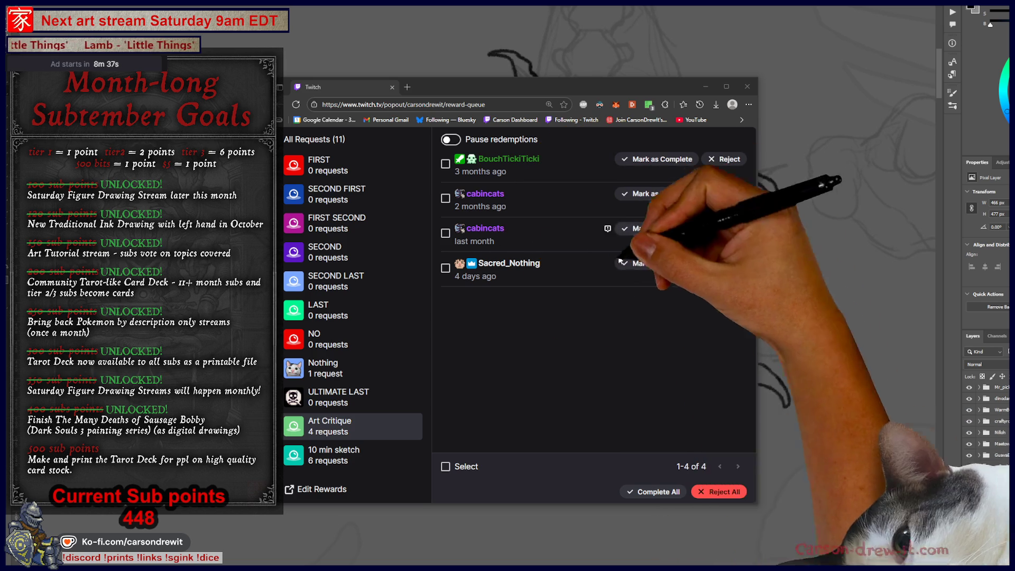
{"action": "left_click", "coordinate": [334, 455]}
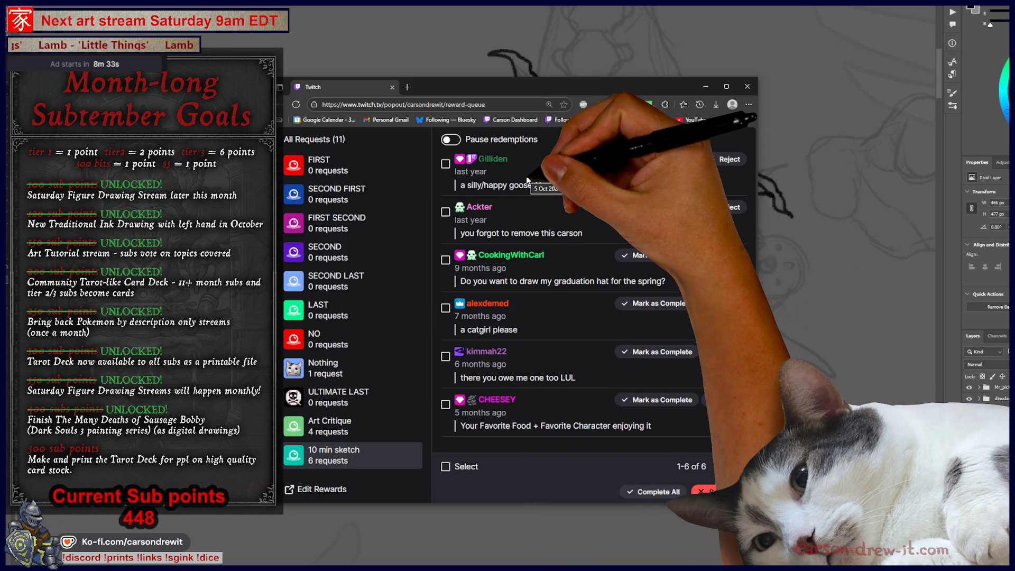
{"action": "left_click", "coordinate": [445, 211]}
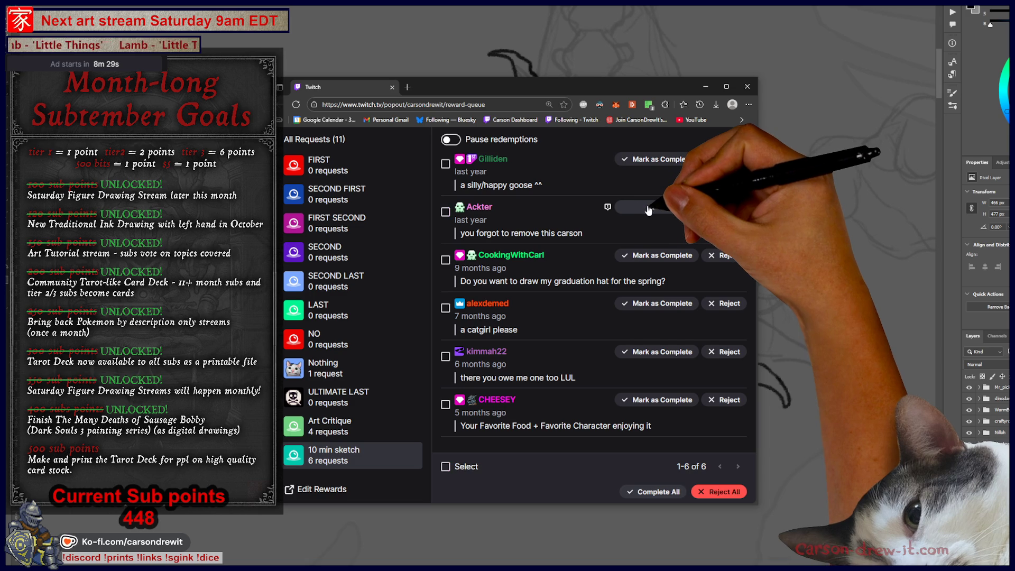
{"action": "left_click", "coordinate": [649, 210]}
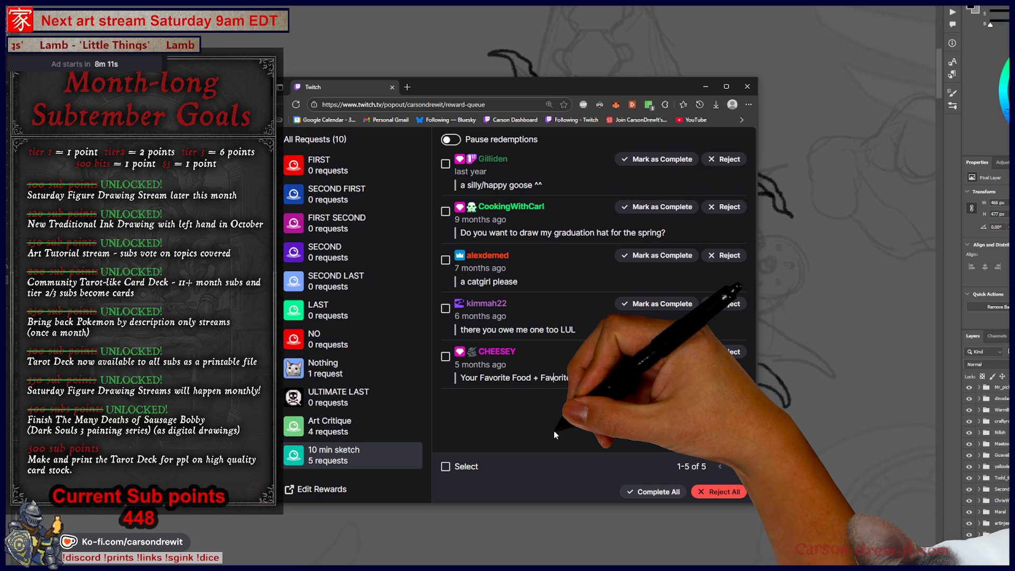
{"action": "key", "text": "alt+Tab"}
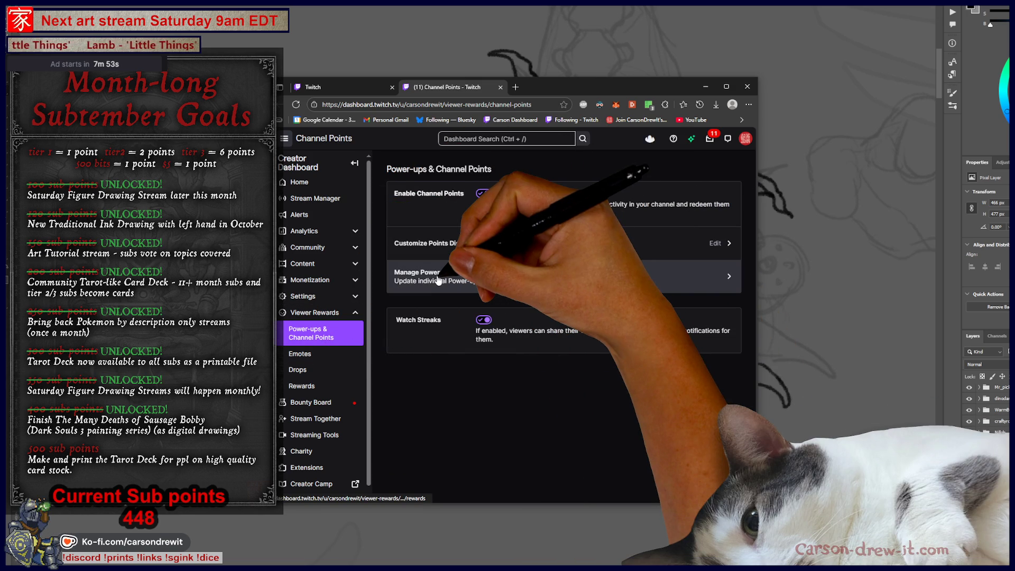
Review the FIRST custom reward's settings on the Power-ups page and cancel without saving
{"action": "left_click", "coordinate": [437, 280]}
{"action": "scroll", "coordinate": [600, 289], "scroll_direction": "down", "scroll_amount": 5}
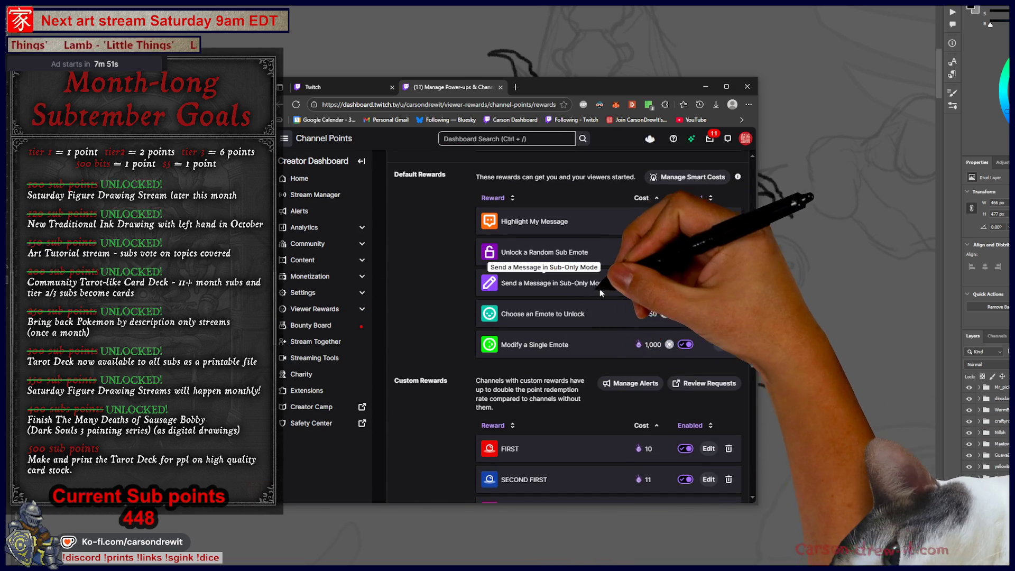
{"action": "scroll", "coordinate": [603, 285], "scroll_direction": "down", "scroll_amount": 4}
{"action": "left_click", "coordinate": [712, 221]}
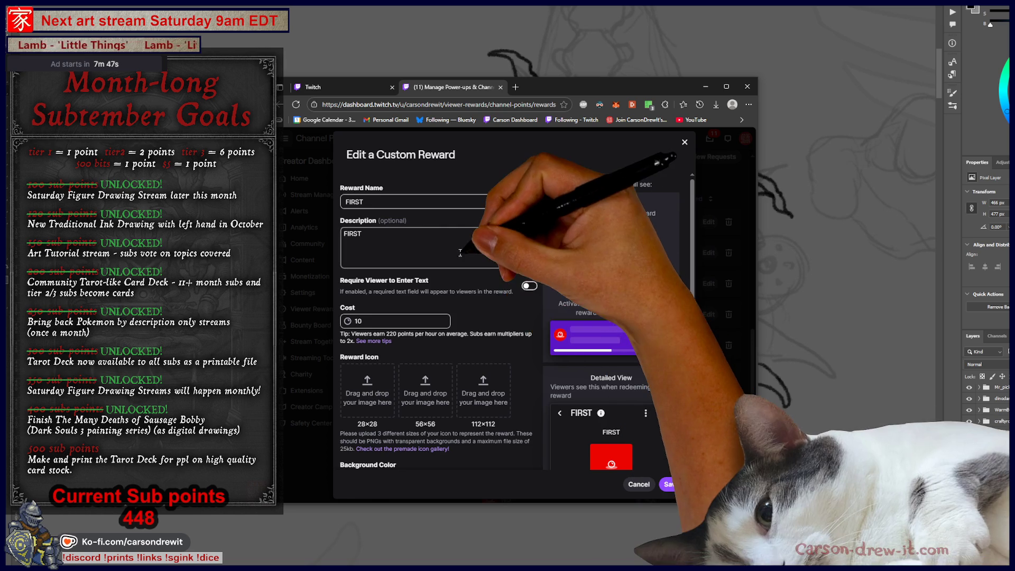
{"action": "scroll", "coordinate": [461, 252], "scroll_direction": "down", "scroll_amount": 5}
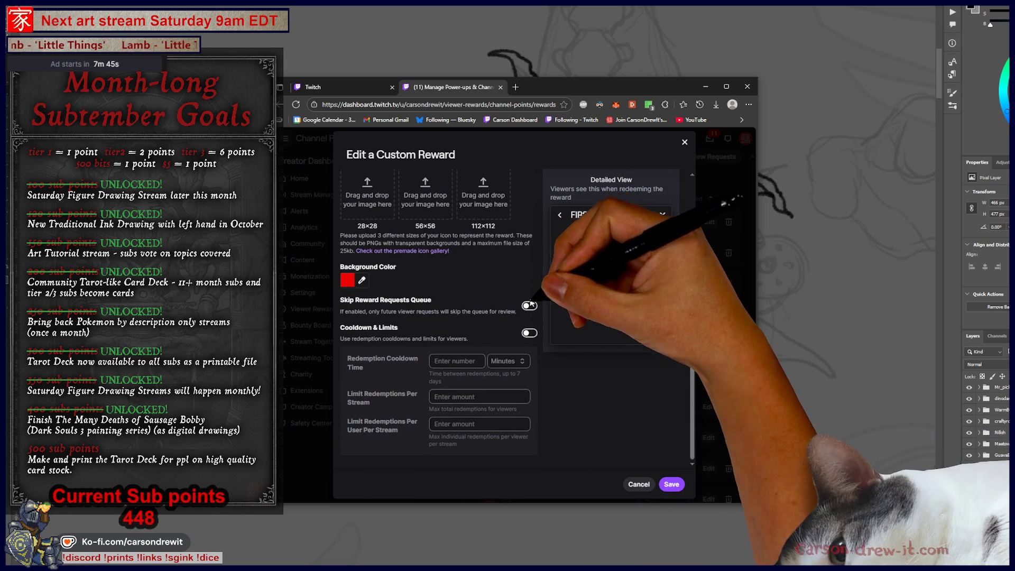
{"action": "scroll", "coordinate": [527, 301], "scroll_direction": "up", "scroll_amount": 5}
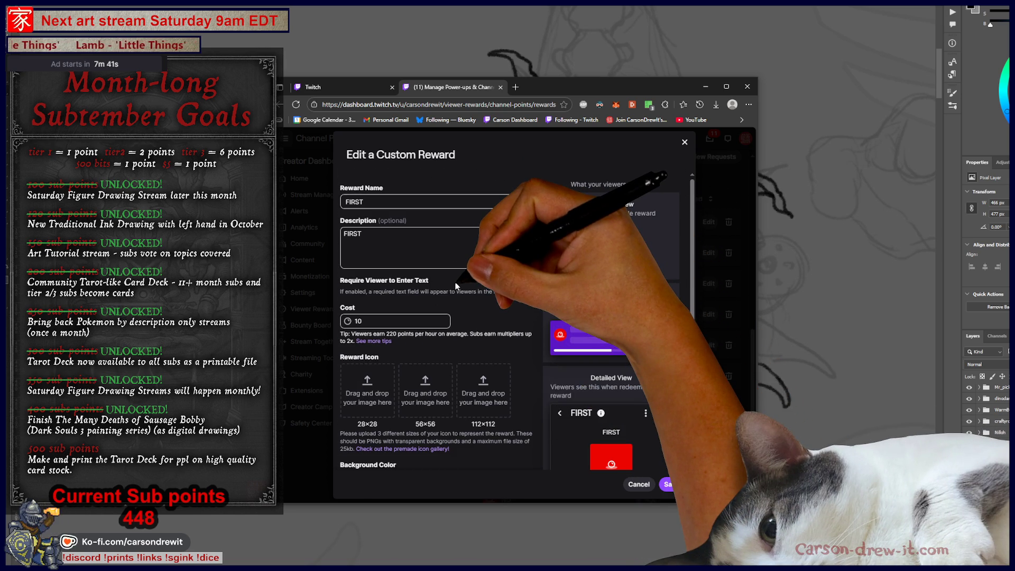
{"action": "scroll", "coordinate": [444, 244], "scroll_direction": "down", "scroll_amount": 1}
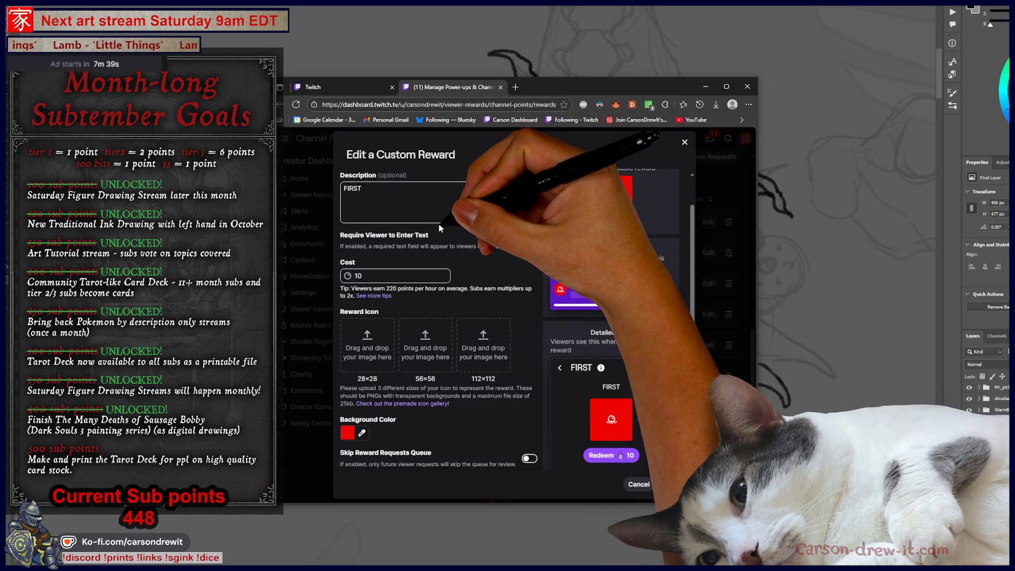
{"action": "scroll", "coordinate": [443, 242], "scroll_direction": "down", "scroll_amount": 3}
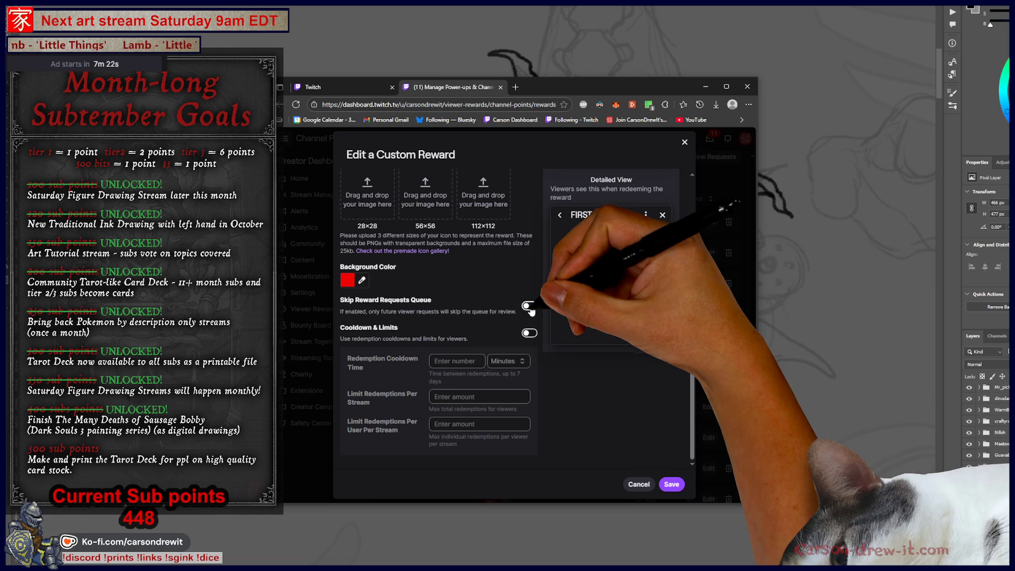
{"action": "left_click", "coordinate": [638, 484]}
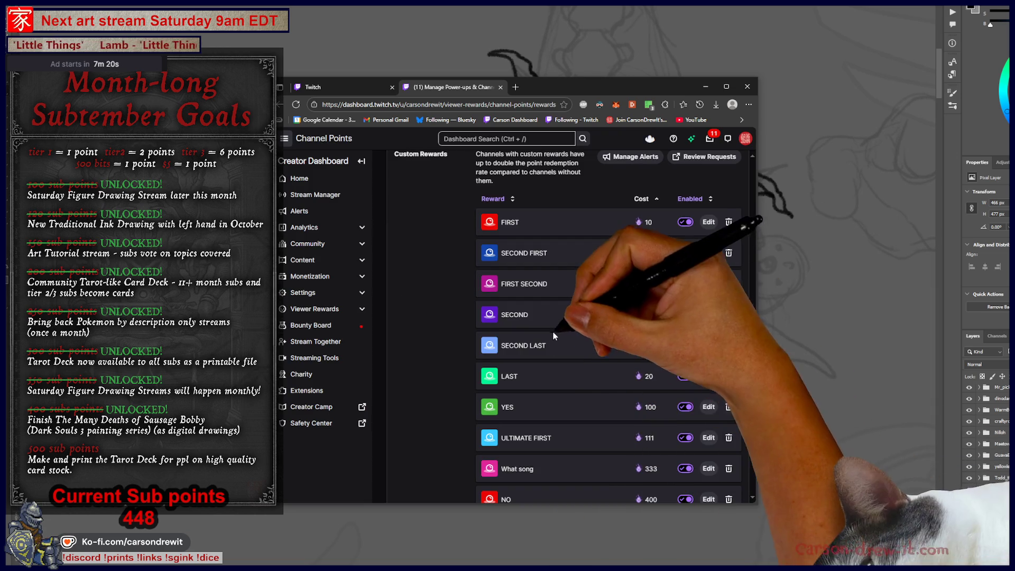
Scroll back to the page top and switch back to Photoshop
{"action": "scroll", "coordinate": [639, 373], "scroll_direction": "up", "scroll_amount": 3}
{"action": "scroll", "coordinate": [639, 373], "scroll_direction": "up", "scroll_amount": 3}
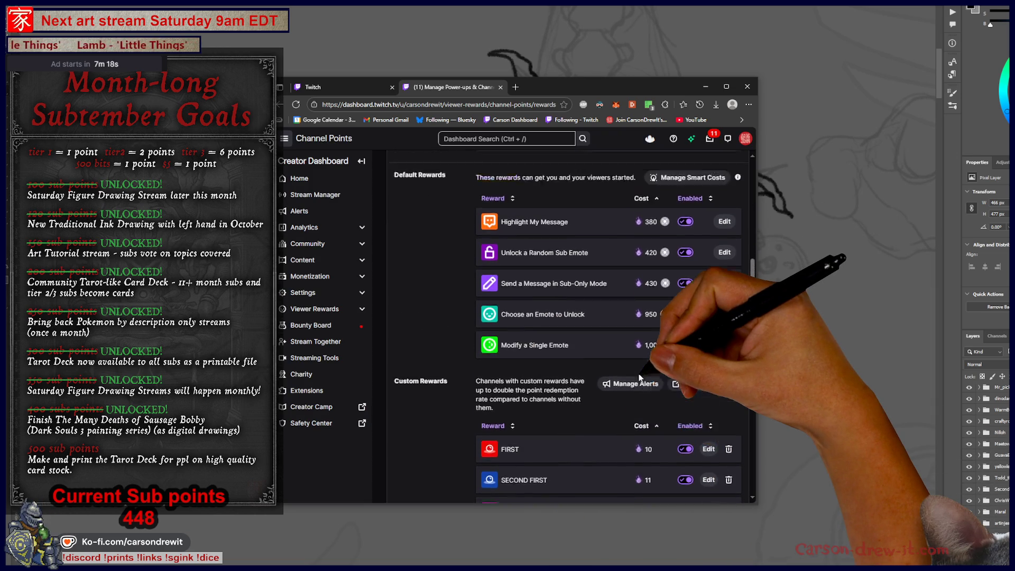
{"action": "scroll", "coordinate": [639, 376], "scroll_direction": "up", "scroll_amount": 4}
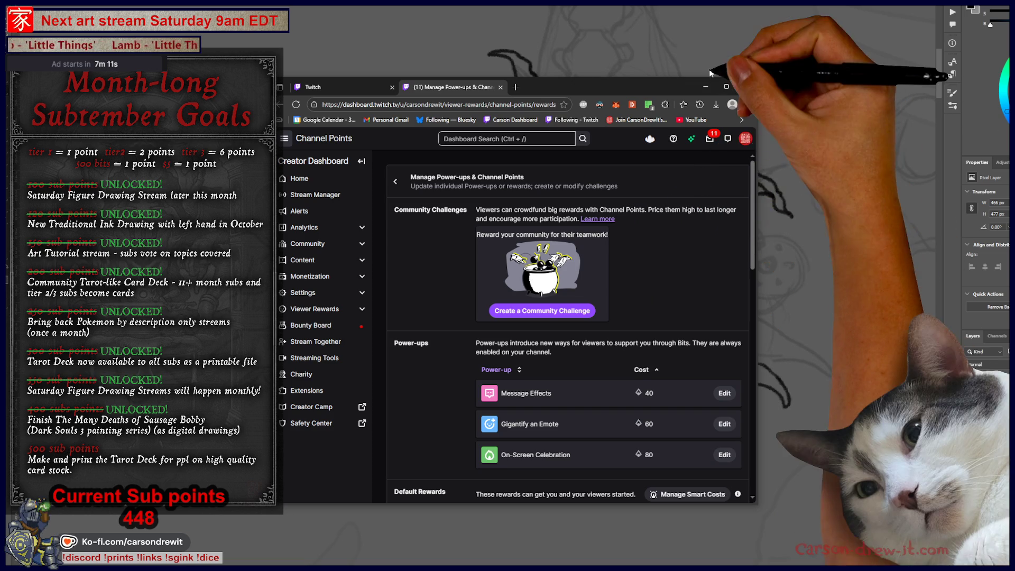
{"action": "key", "text": "alt+Tab"}
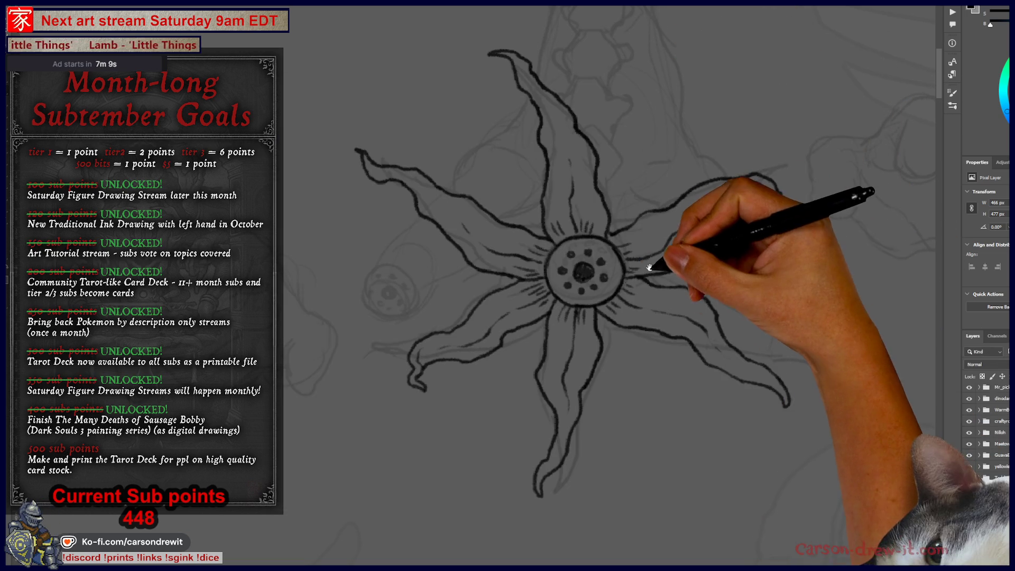
Pan the canvas down until the area above the flower's stem top is visible
{"action": "left_click_drag", "start_coordinate": [680, 267], "coordinate": [562, 340]}
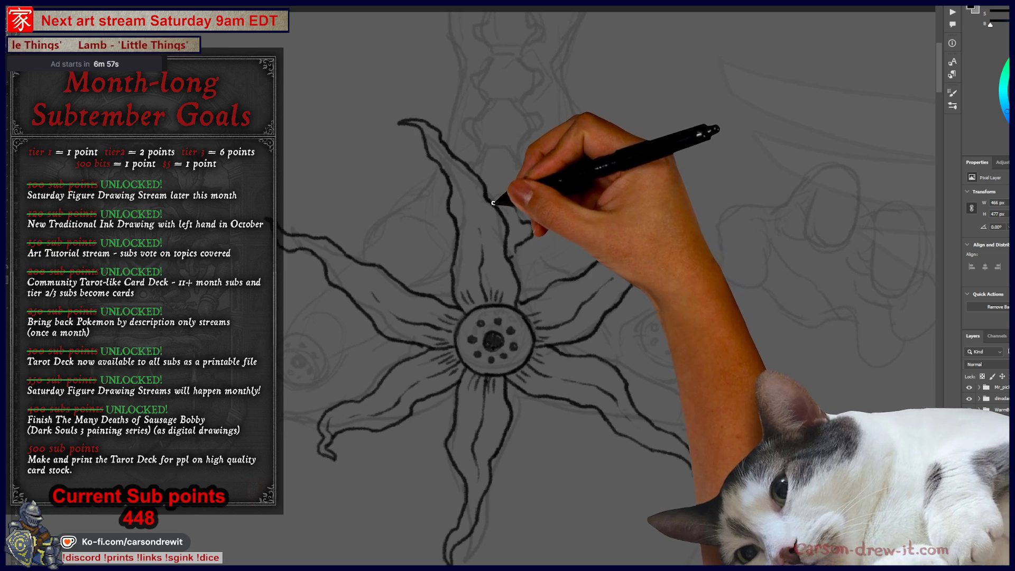
{"action": "left_click_drag", "start_coordinate": [508, 206], "coordinate": [527, 258]}
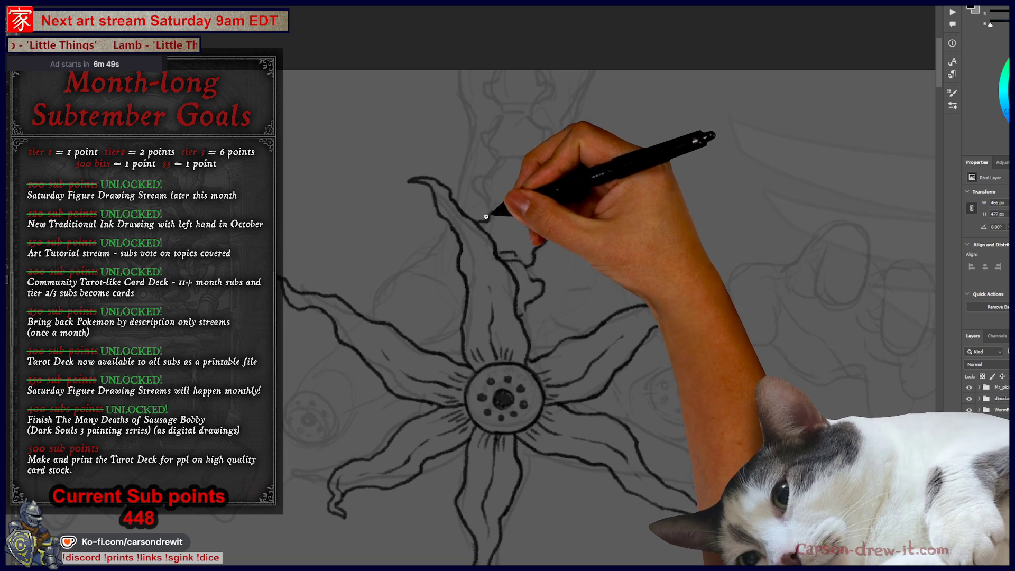
{"action": "left_click_drag", "start_coordinate": [519, 209], "coordinate": [514, 278]}
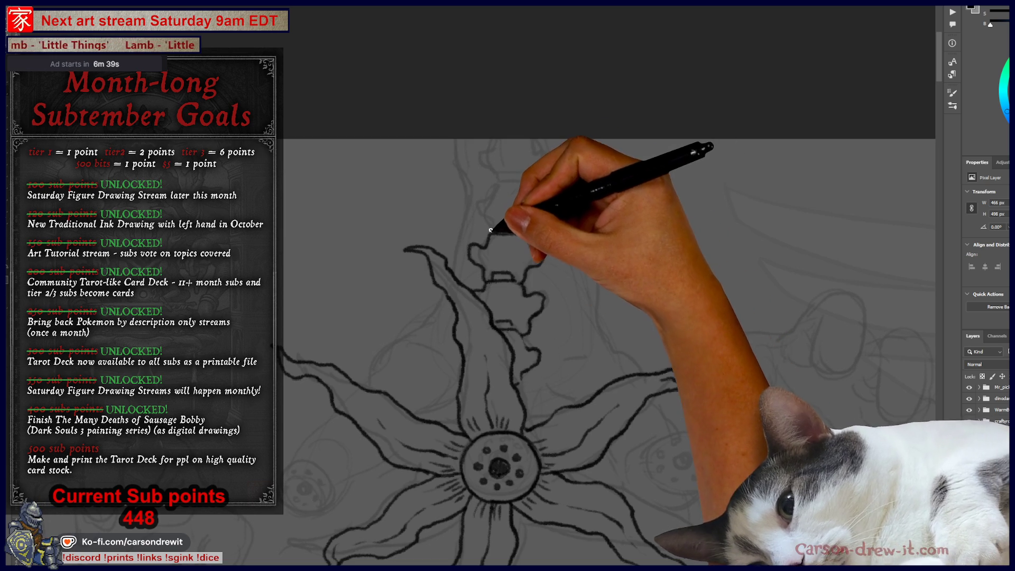
Ink dash marks and a small curve on the lower vertebrae, working down toward the flower
{"action": "mouse_move", "coordinate": [497, 192]}
{"action": "left_mouse_down"}
{"action": "mouse_move", "coordinate": [521, 186]}
{"action": "mouse_move", "coordinate": [537, 284]}
{"action": "left_mouse_up"}
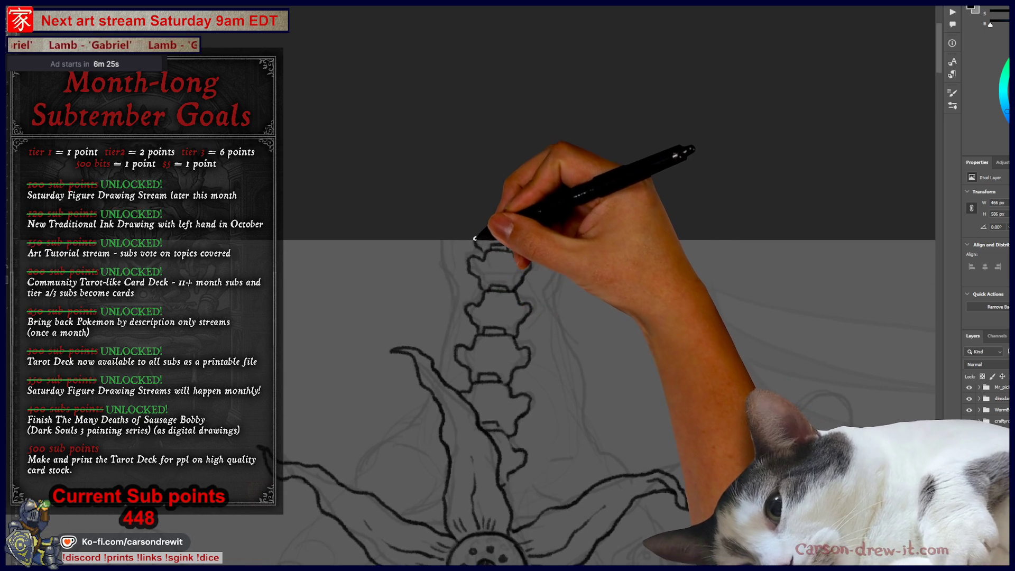
{"action": "mouse_move", "coordinate": [530, 263]}
{"action": "left_mouse_down"}
{"action": "mouse_move", "coordinate": [642, 284]}
{"action": "mouse_move", "coordinate": [492, 125]}
{"action": "mouse_move", "coordinate": [496, 266]}
{"action": "mouse_move", "coordinate": [529, 276]}
{"action": "left_mouse_up"}
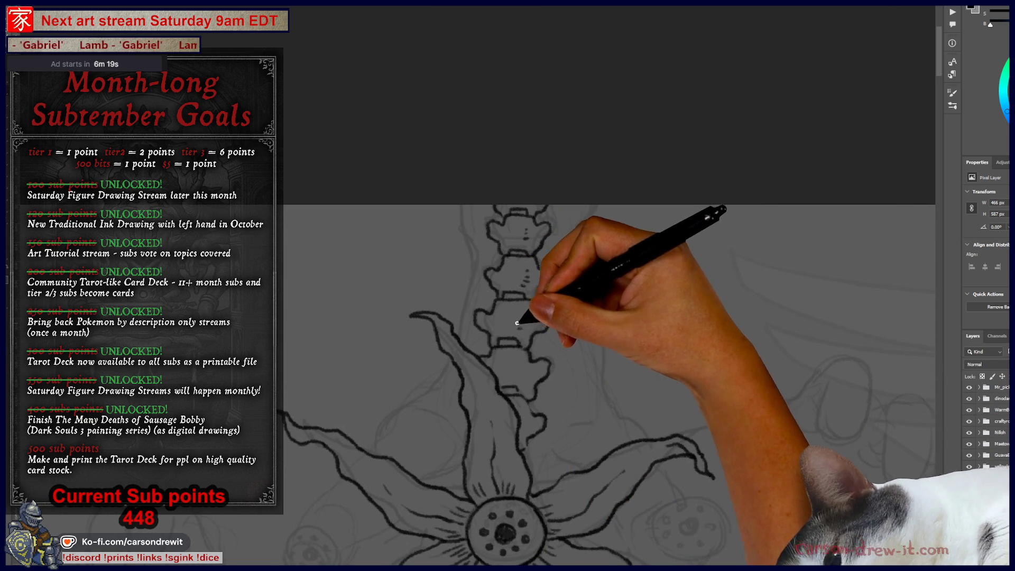
{"action": "left_click_drag", "start_coordinate": [518, 368], "coordinate": [521, 376]}
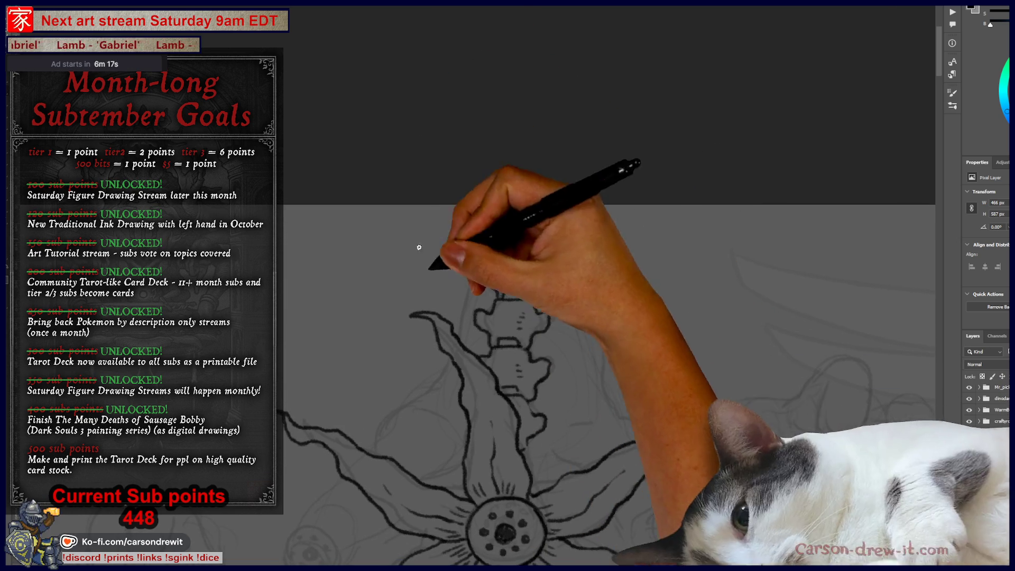
{"action": "left_click_drag", "start_coordinate": [559, 349], "coordinate": [586, 369]}
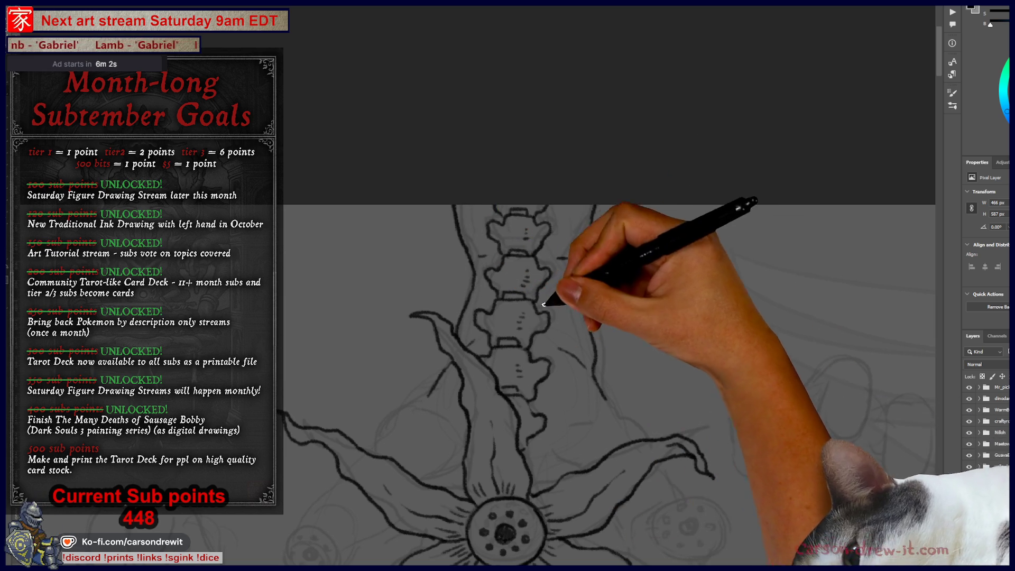
{"action": "scroll", "coordinate": [561, 318], "scroll_direction": "down", "scroll_amount": 3}
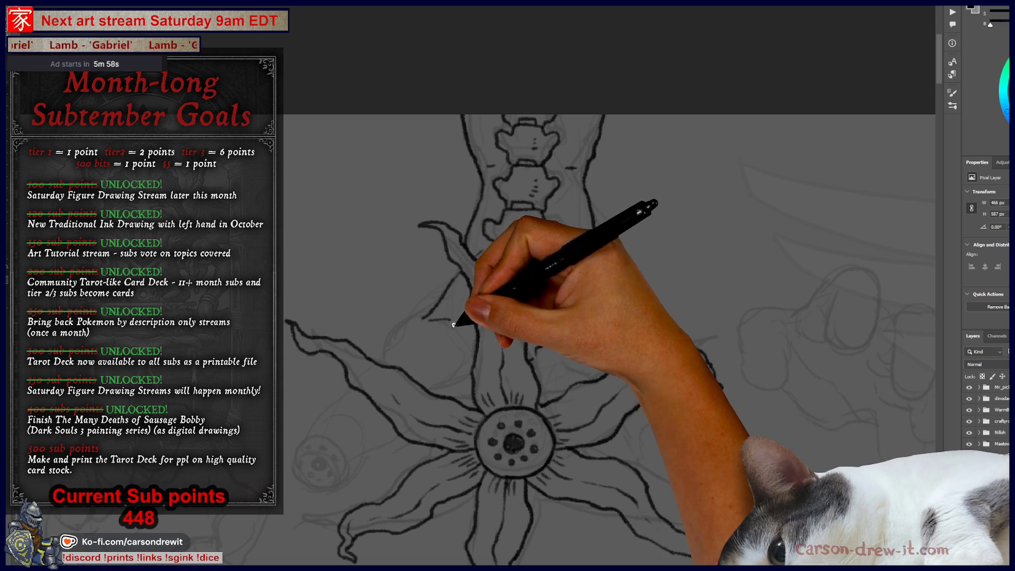
{"action": "key", "text": "ctrl"}
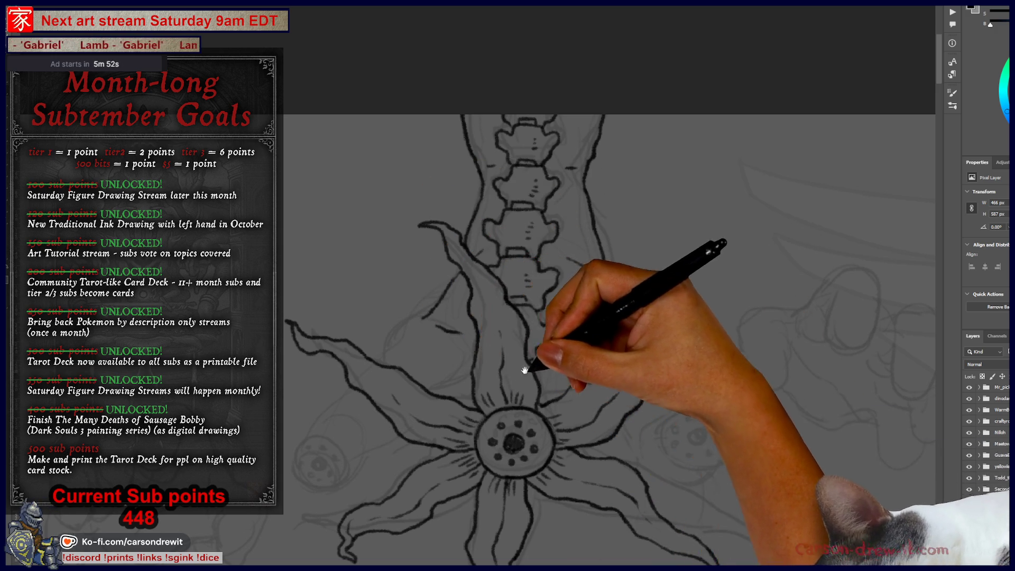
{"action": "left_click_drag", "start_coordinate": [525, 370], "coordinate": [488, 323]}
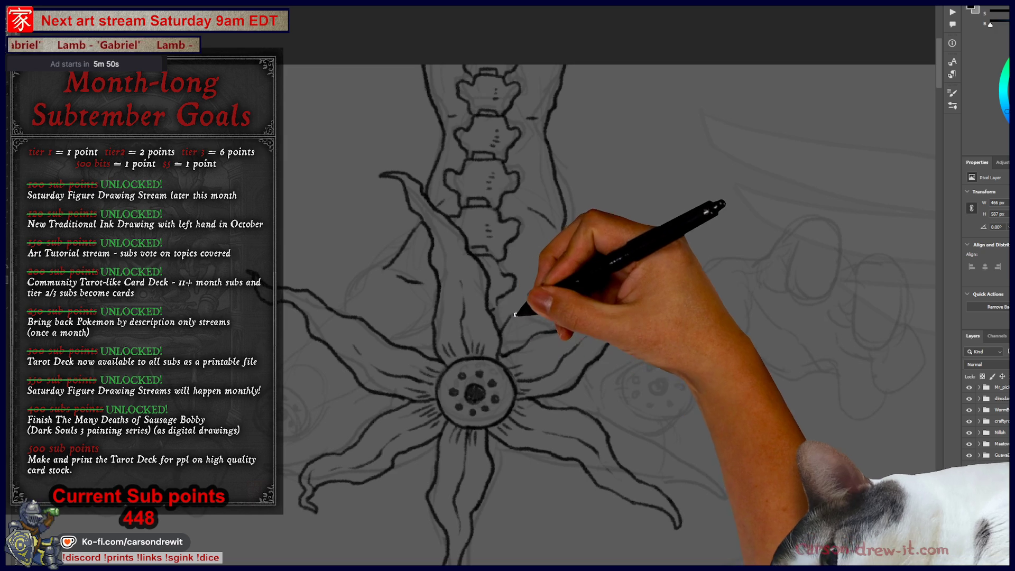
Ink the petal edge and fill the stub's round end with diagonal hatch lines
{"action": "left_click_drag", "start_coordinate": [516, 314], "coordinate": [545, 327]}
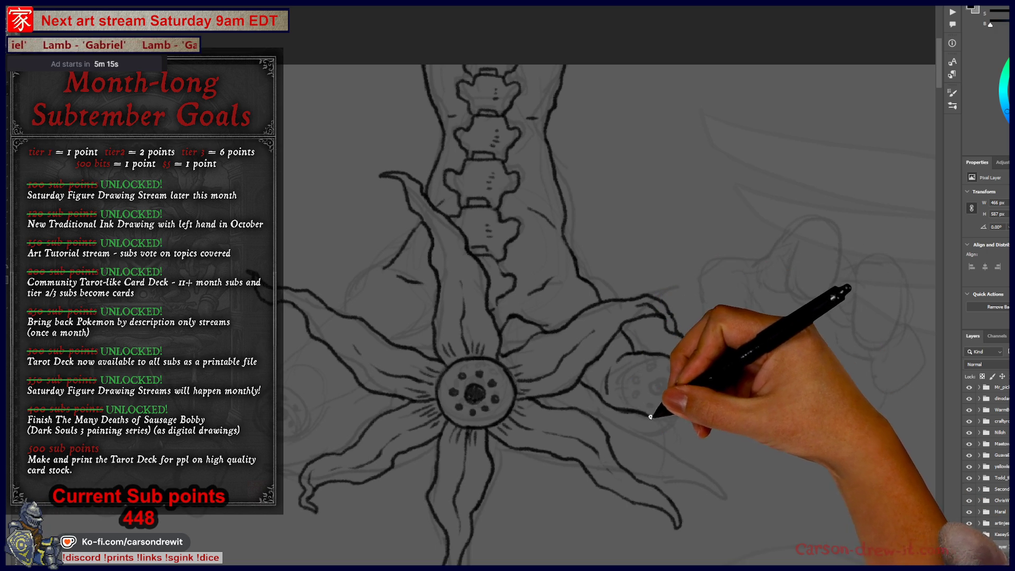
{"action": "key", "text": "ctrl"}
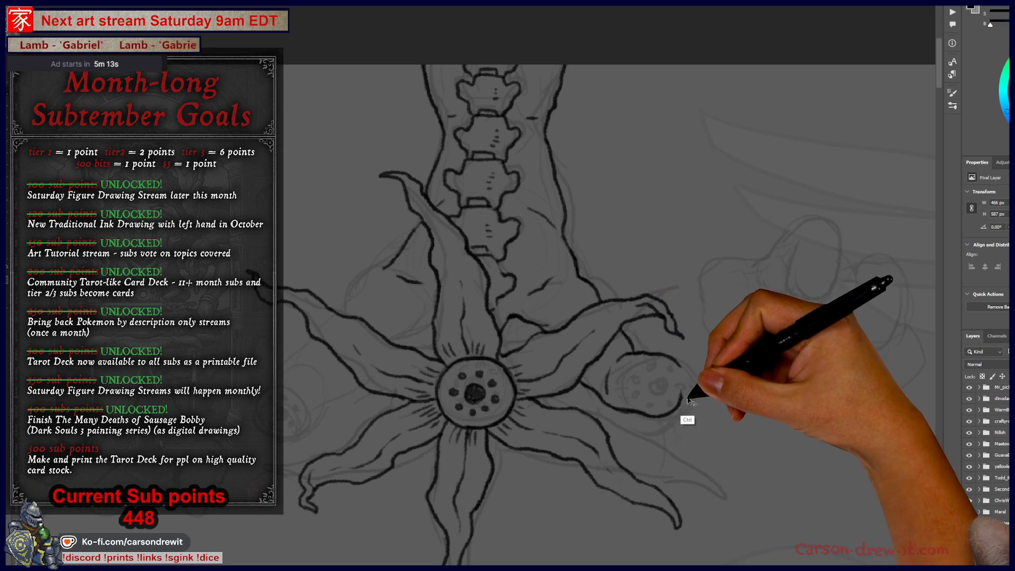
{"action": "mouse_move", "coordinate": [678, 410]}
{"action": "left_mouse_down"}
{"action": "mouse_move", "coordinate": [686, 396]}
{"action": "mouse_move", "coordinate": [640, 403]}
{"action": "left_mouse_up"}
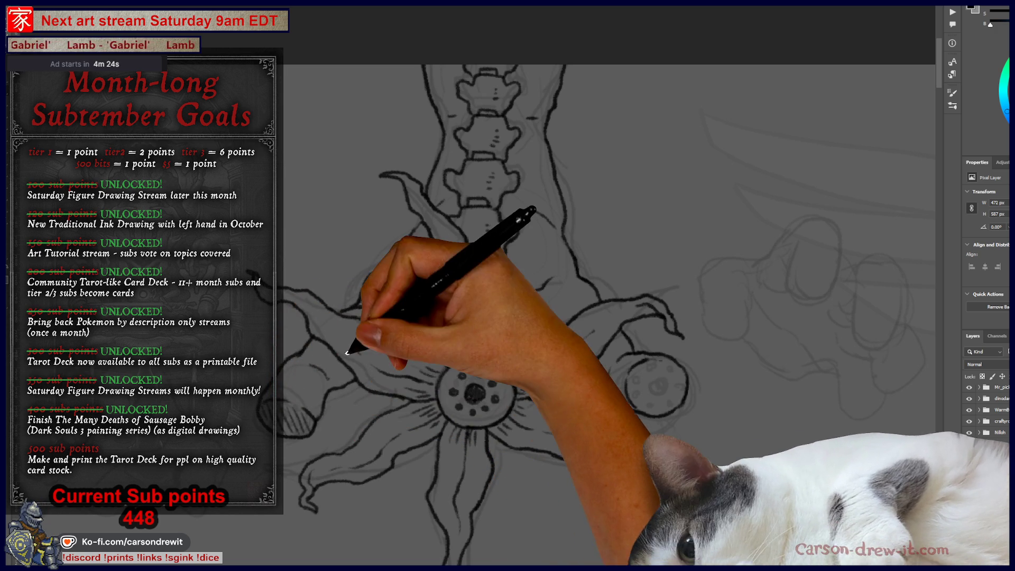
{"action": "mouse_move", "coordinate": [664, 411]}
{"action": "left_mouse_down"}
{"action": "mouse_move", "coordinate": [651, 380]}
{"action": "mouse_move", "coordinate": [670, 368]}
{"action": "left_mouse_up"}
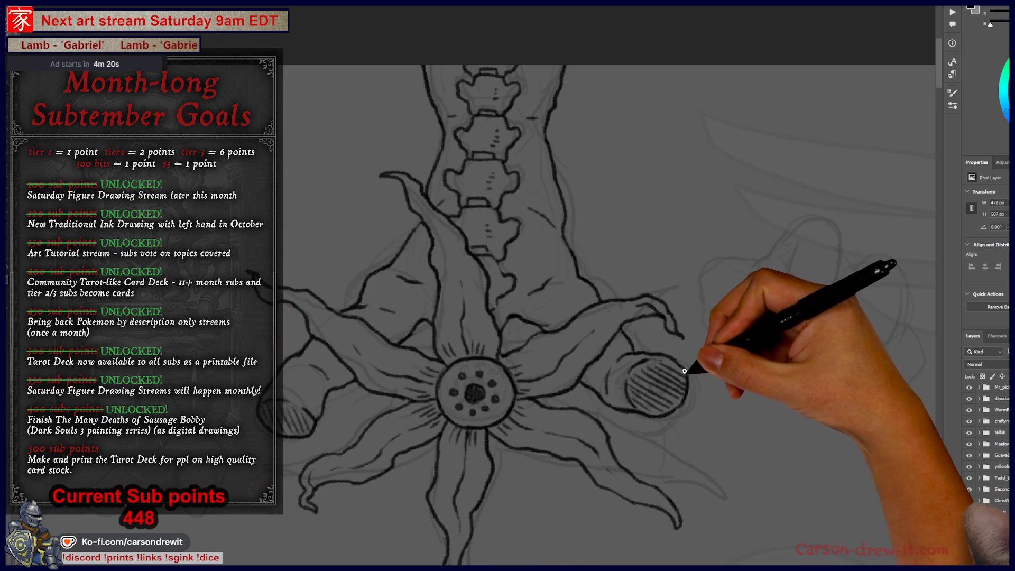
Recenter the view on the flower and flip the canvas horizontally
{"action": "left_click_drag", "start_coordinate": [654, 431], "coordinate": [659, 409]}
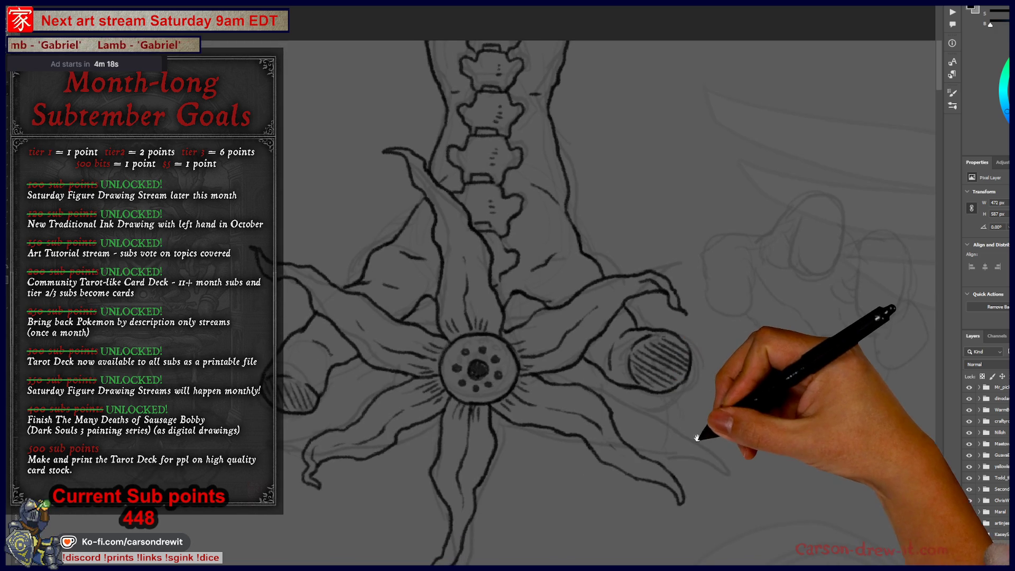
{"action": "left_click_drag", "start_coordinate": [697, 445], "coordinate": [742, 404]}
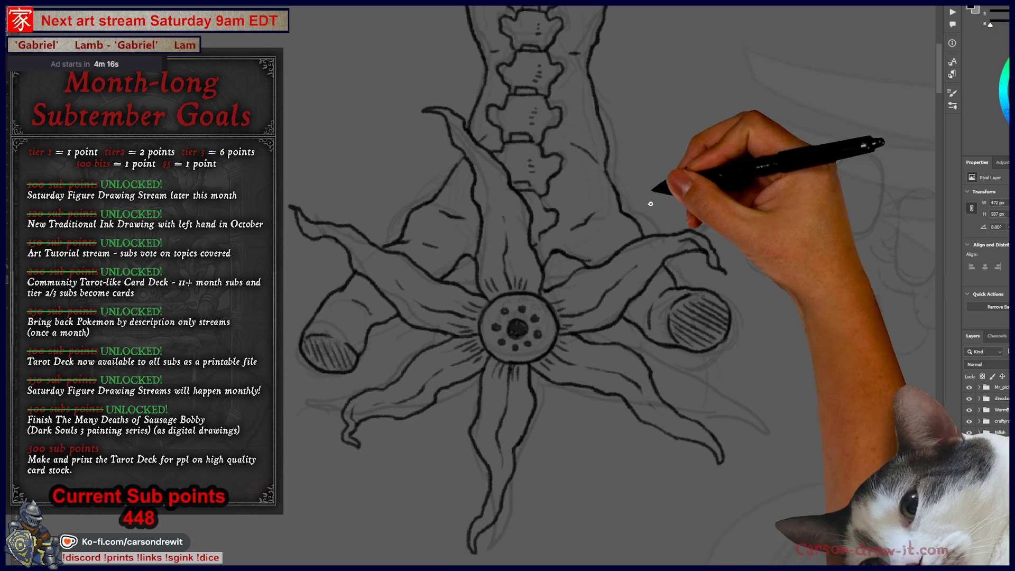
{"action": "left_click_drag", "start_coordinate": [655, 407], "coordinate": [764, 407]}
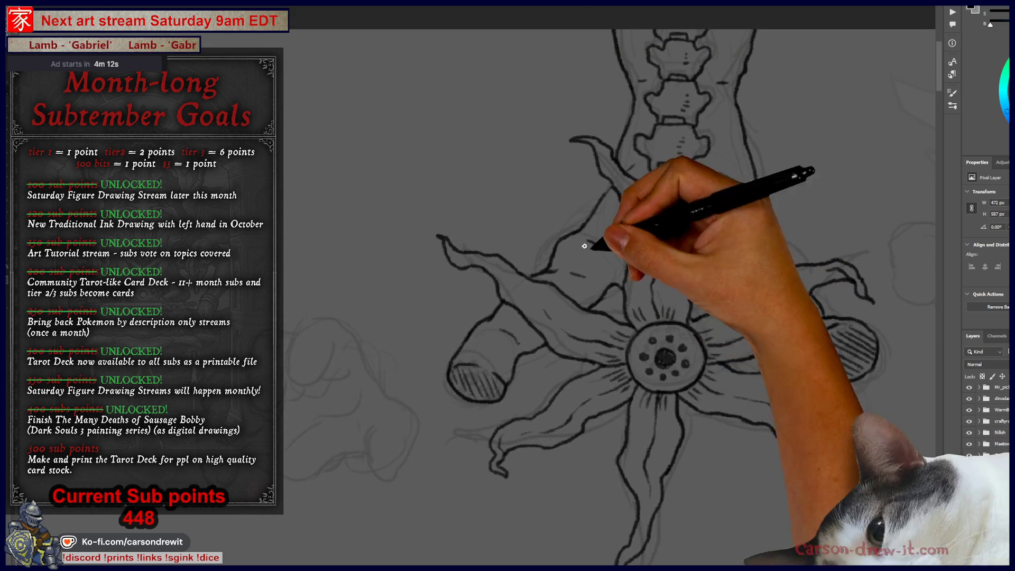
{"action": "key", "text": "ctrl+shift+h"}
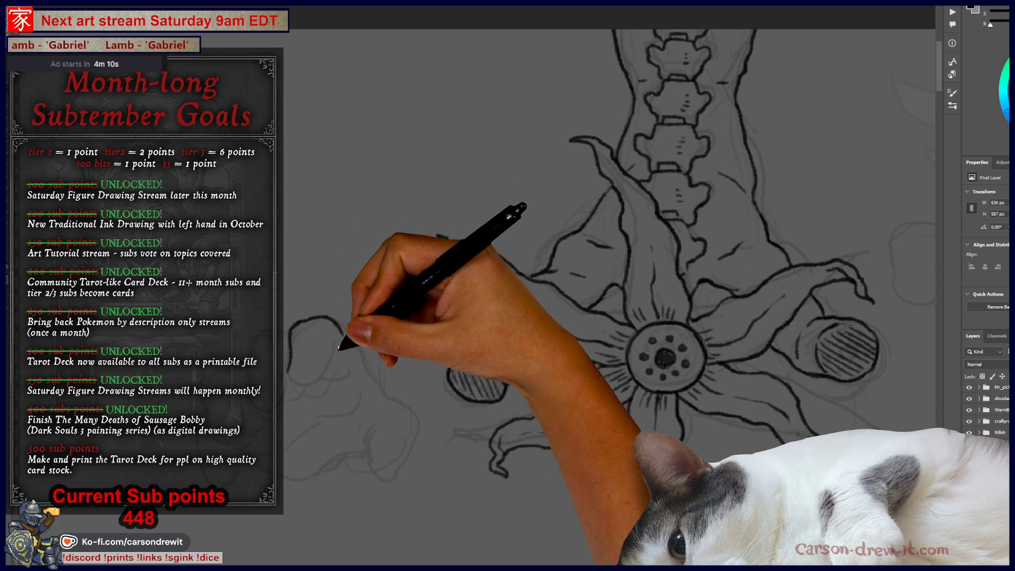
Ink the first strokes of the clenched fist's outline left of the flower
{"action": "left_click_drag", "start_coordinate": [340, 344], "coordinate": [290, 368]}
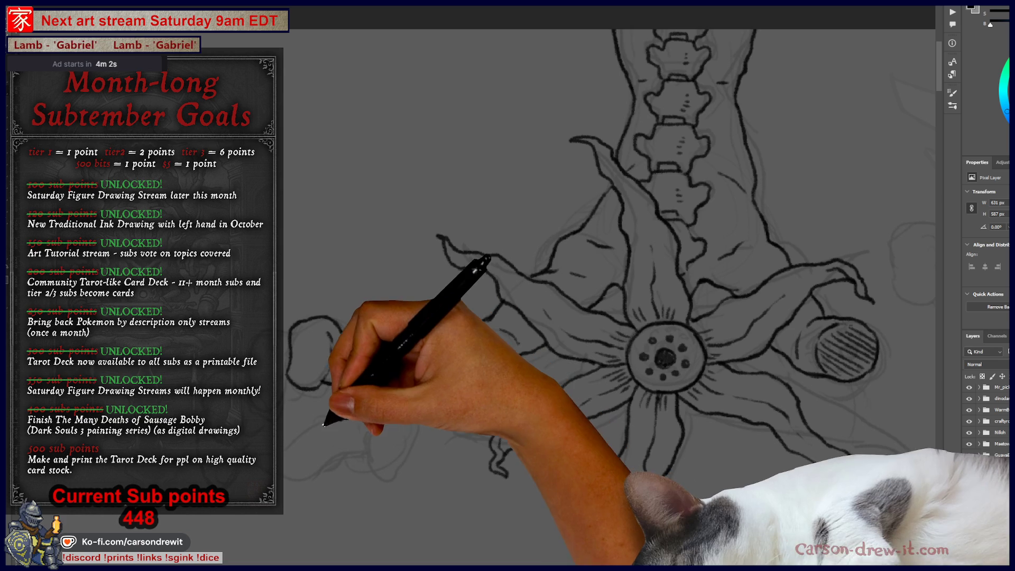
{"action": "left_click_drag", "start_coordinate": [317, 402], "coordinate": [297, 381]}
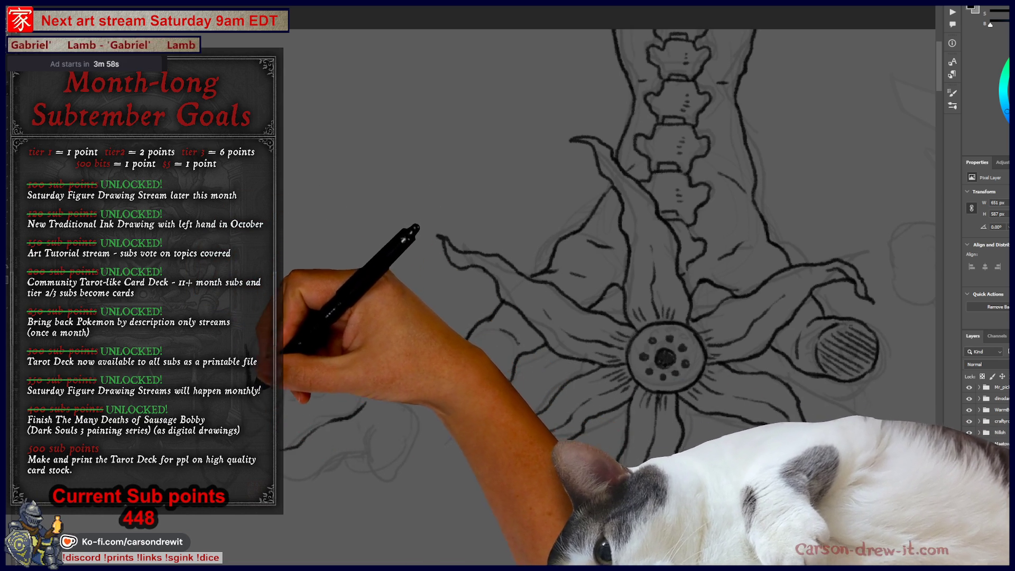
{"action": "left_click_drag", "start_coordinate": [296, 389], "coordinate": [286, 386]}
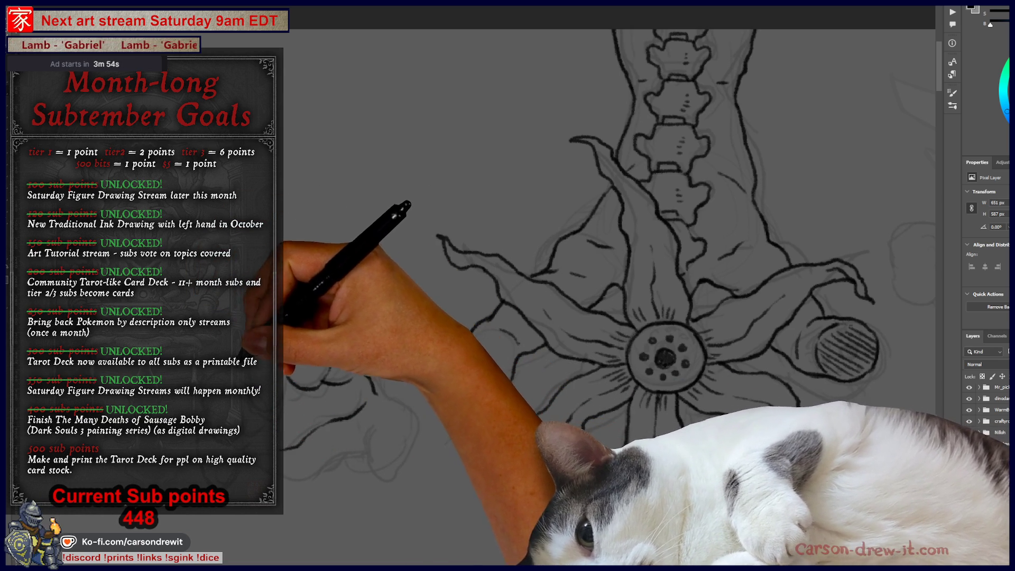
{"action": "left_click_drag", "start_coordinate": [280, 344], "coordinate": [262, 370]}
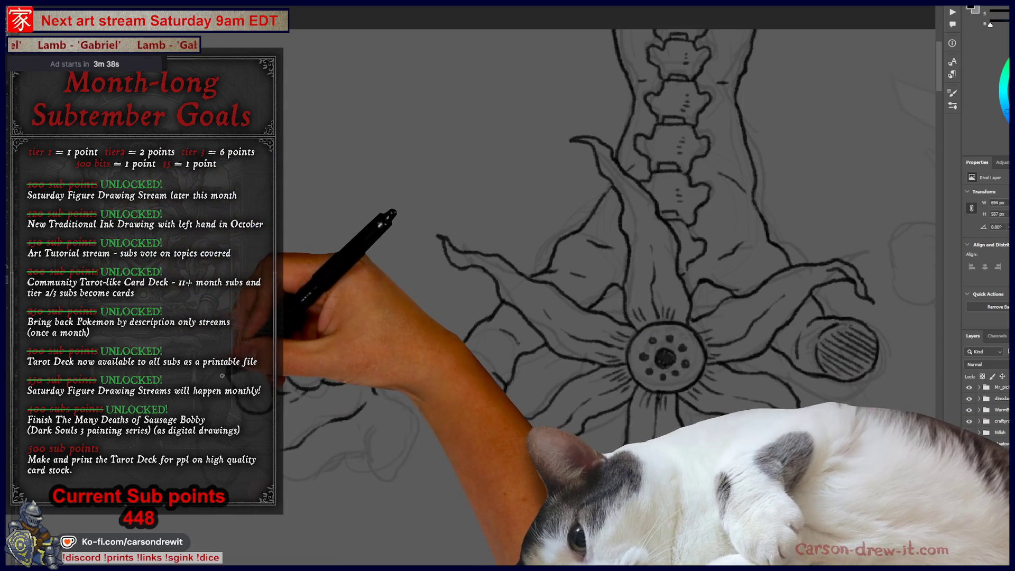
Flip the view back and trace the fist's side and lower edge
{"action": "key", "text": "ctrl+v"}
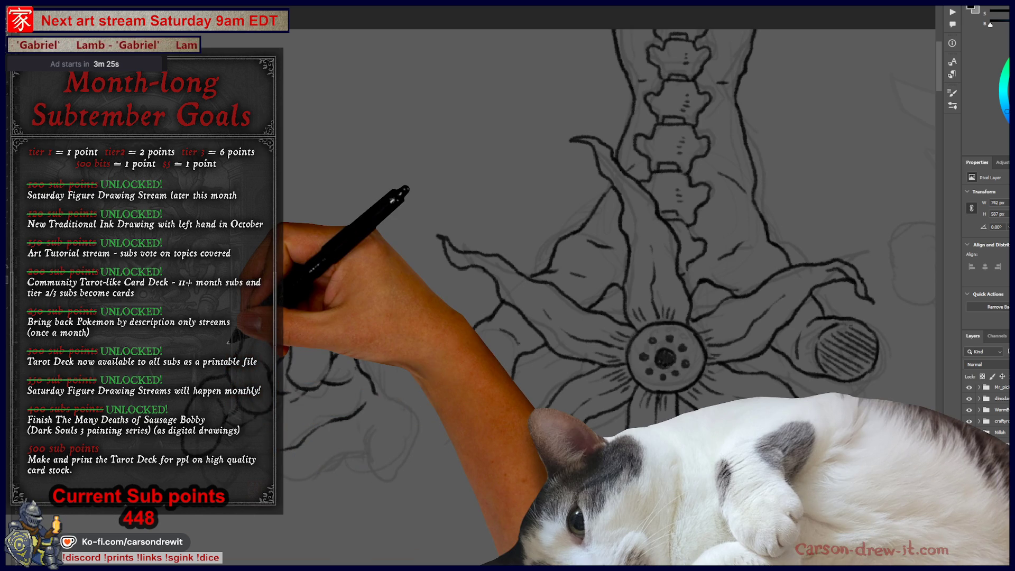
{"action": "left_click_drag", "start_coordinate": [665, 359], "coordinate": [754, 299]}
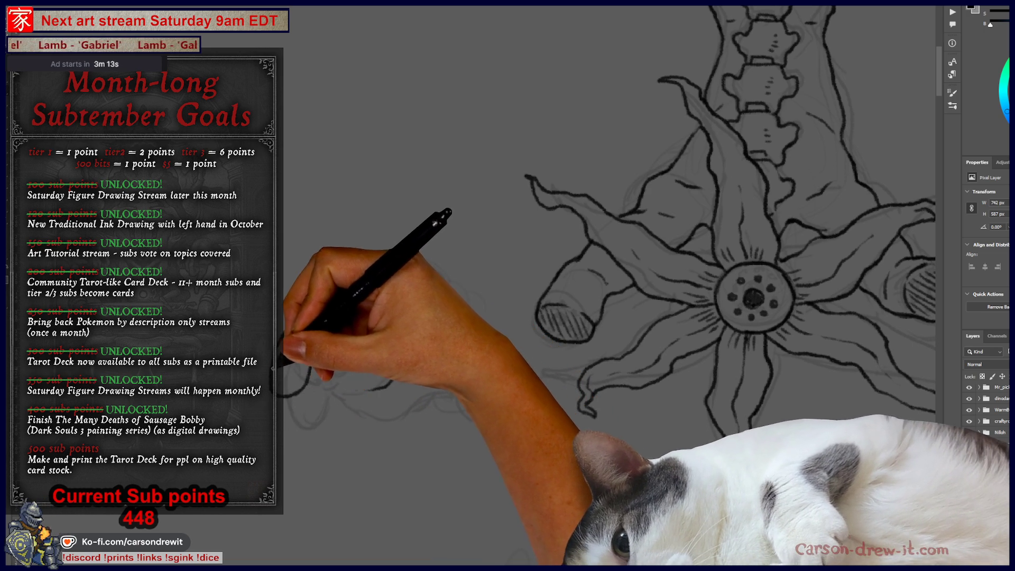
{"action": "mouse_move", "coordinate": [275, 299]}
{"action": "left_mouse_down"}
{"action": "mouse_move", "coordinate": [262, 402]}
{"action": "mouse_move", "coordinate": [287, 405]}
{"action": "left_mouse_up"}
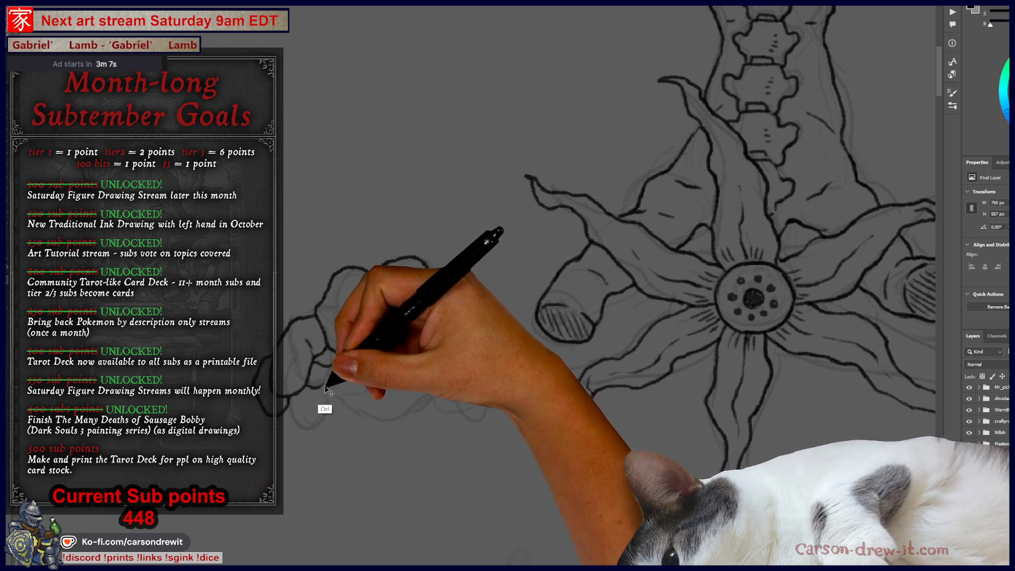
{"action": "left_click_drag", "start_coordinate": [326, 390], "coordinate": [289, 386]}
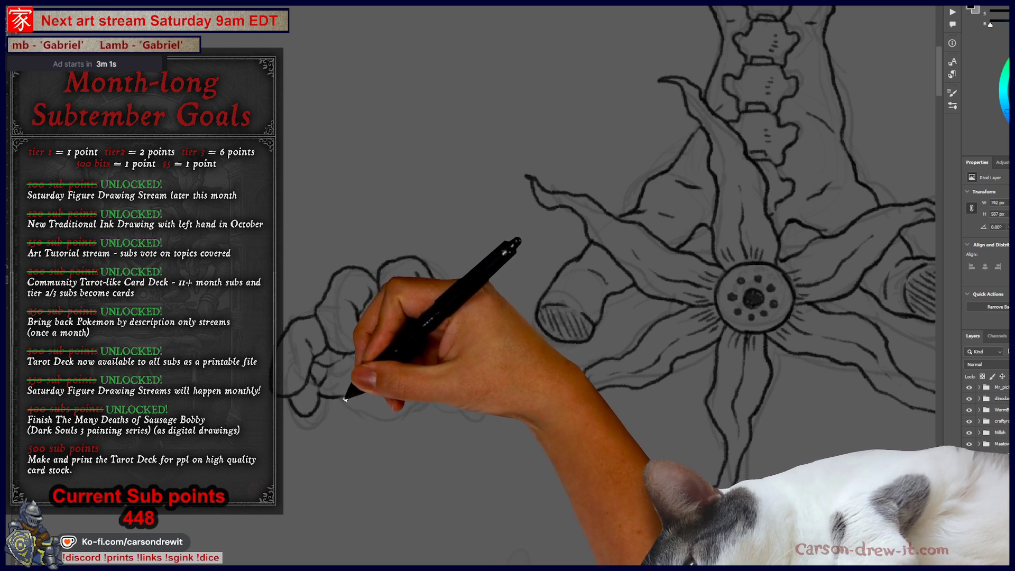
{"action": "left_click_drag", "start_coordinate": [340, 413], "coordinate": [380, 418]}
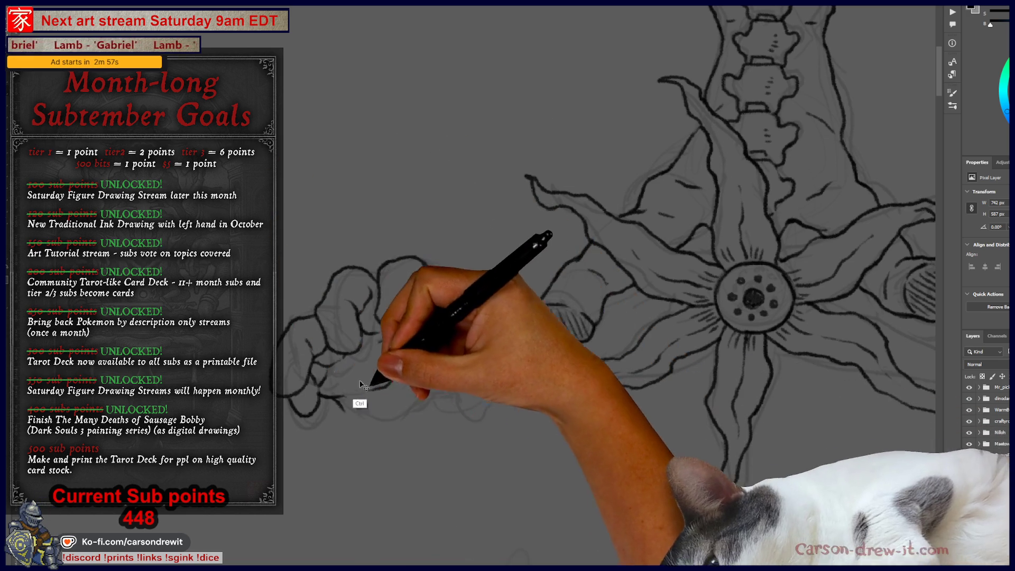
Extend the ink along the fist's lower edge, then pan around to review the drawing
{"action": "left_click_drag", "start_coordinate": [342, 407], "coordinate": [420, 404]}
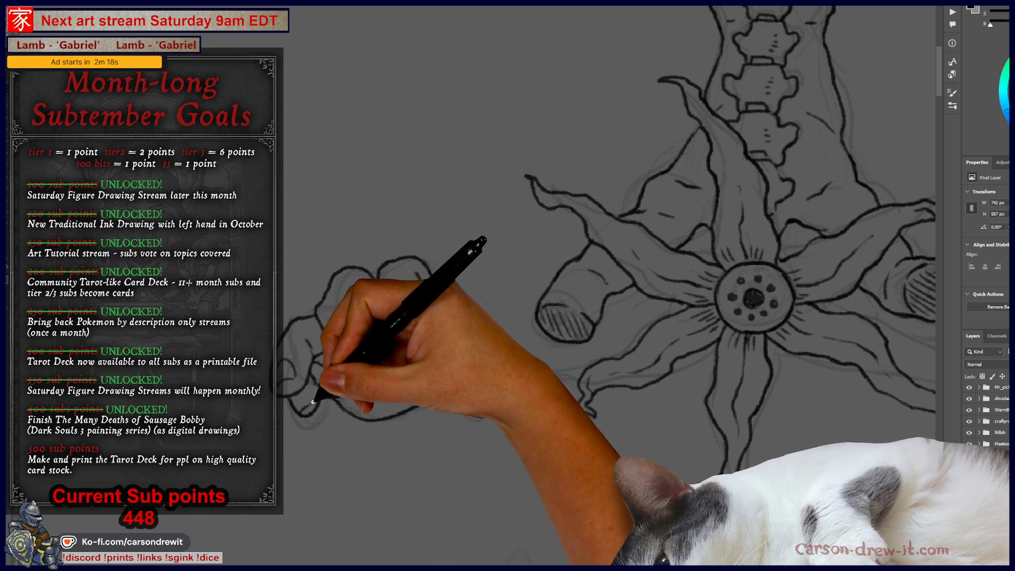
{"action": "left_click_drag", "start_coordinate": [510, 442], "coordinate": [340, 374]}
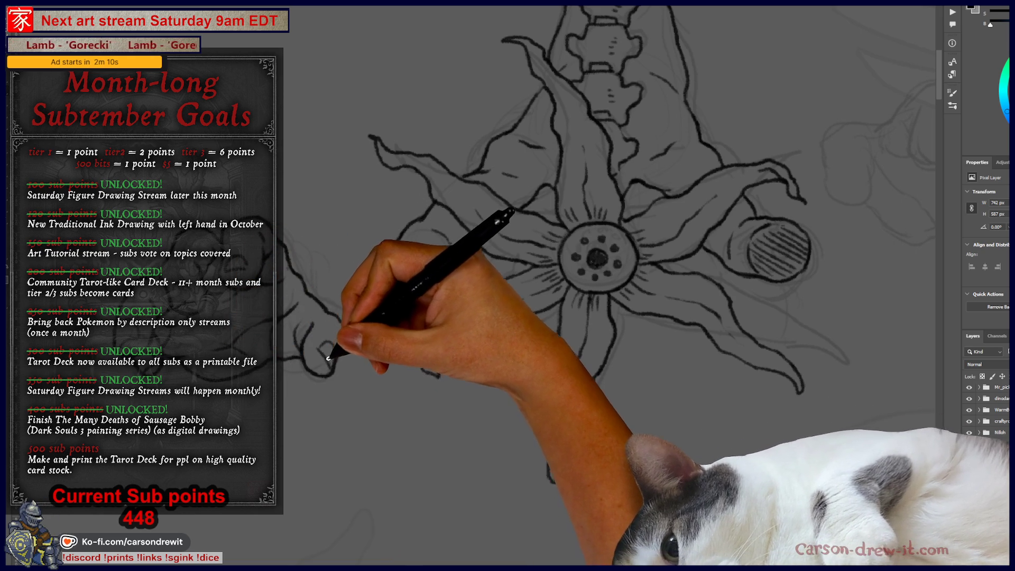
{"action": "left_click_drag", "start_coordinate": [390, 381], "coordinate": [470, 515]}
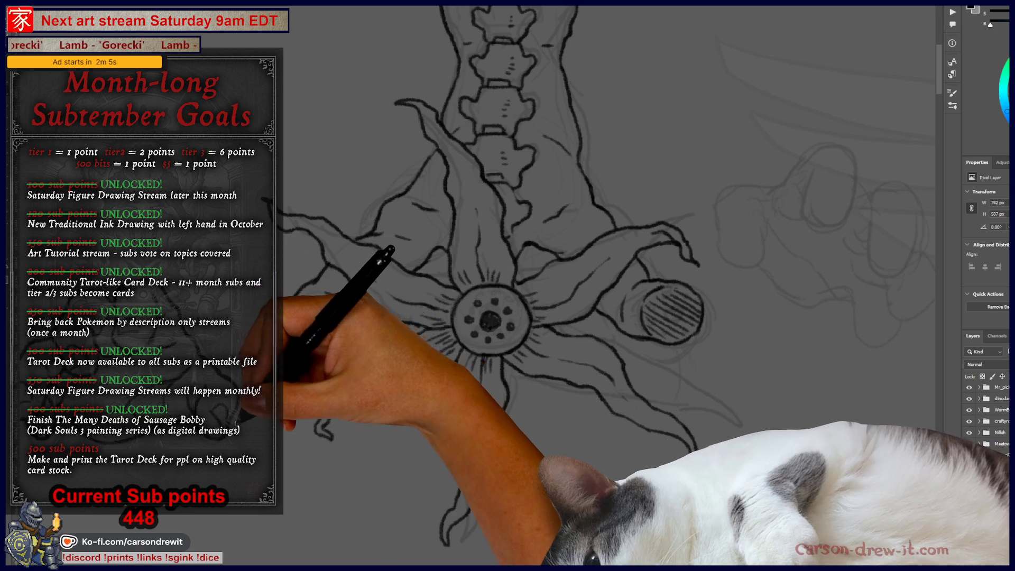
{"action": "mouse_move", "coordinate": [474, 403]}
{"action": "left_mouse_down"}
{"action": "mouse_move", "coordinate": [423, 418]}
{"action": "mouse_move", "coordinate": [371, 454]}
{"action": "mouse_move", "coordinate": [585, 404]}
{"action": "left_mouse_up"}
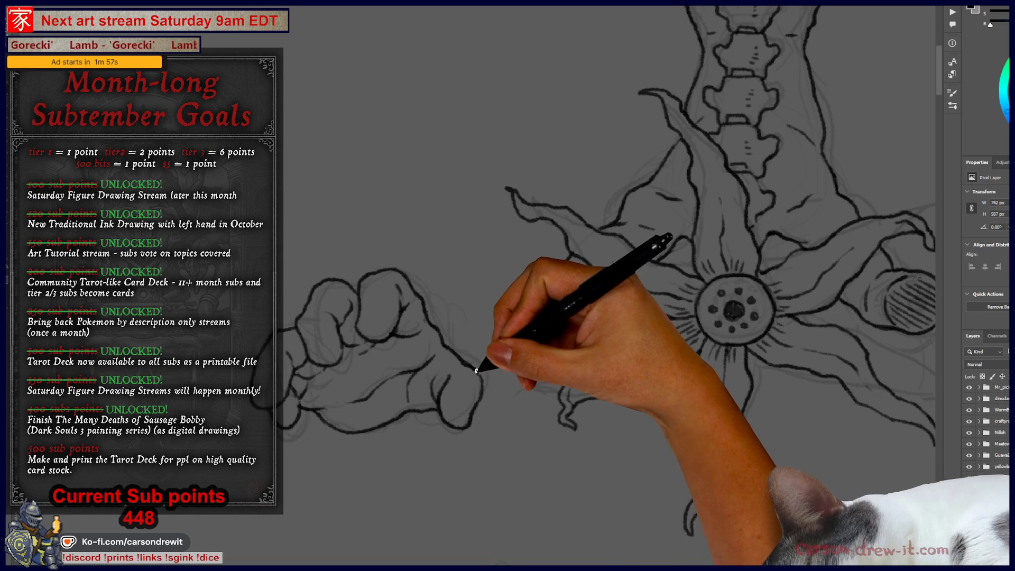
{"action": "left_click_drag", "start_coordinate": [544, 358], "coordinate": [318, 227]}
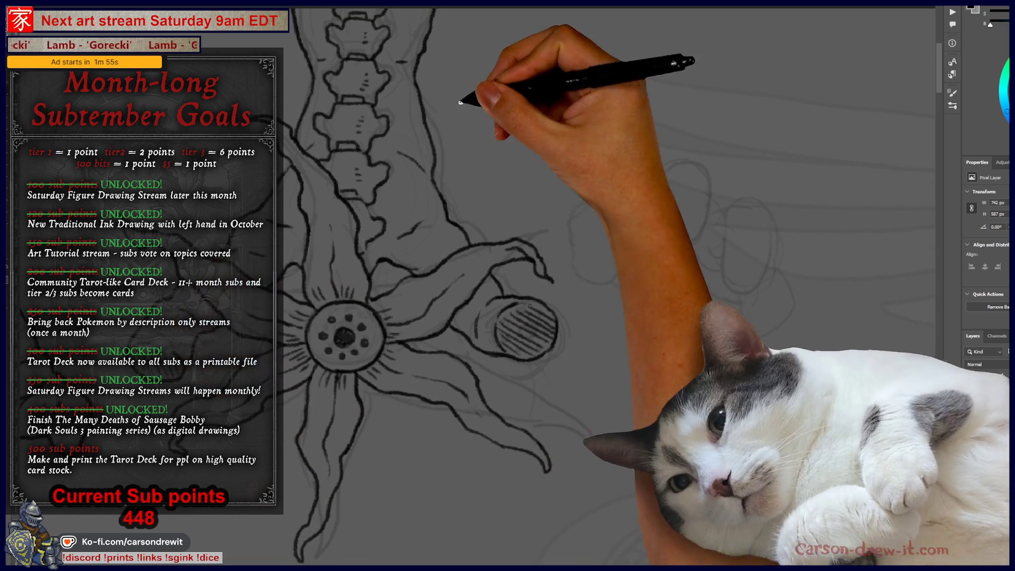
{"action": "left_click_drag", "start_coordinate": [609, 275], "coordinate": [696, 240]}
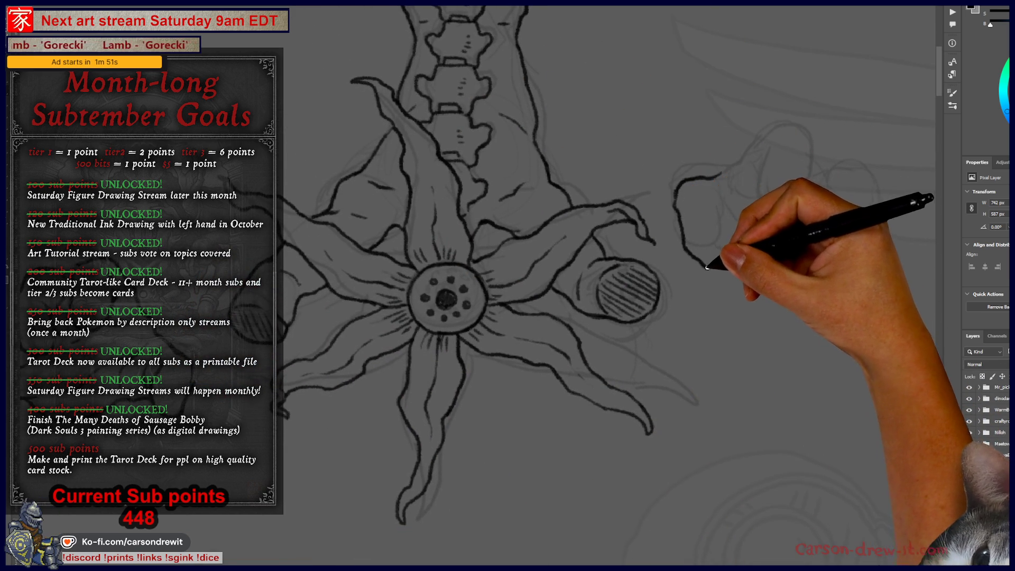
On another drawing layer, ink curved strokes and a crossing line on the right-hand sketch
{"action": "left_click", "coordinate": [720, 171], "text": "ctrl"}
{"action": "mouse_move", "coordinate": [717, 167]}
{"action": "left_mouse_down"}
{"action": "mouse_move", "coordinate": [668, 182]}
{"action": "mouse_move", "coordinate": [664, 211]}
{"action": "mouse_move", "coordinate": [690, 265]}
{"action": "mouse_move", "coordinate": [705, 210]}
{"action": "left_mouse_up"}
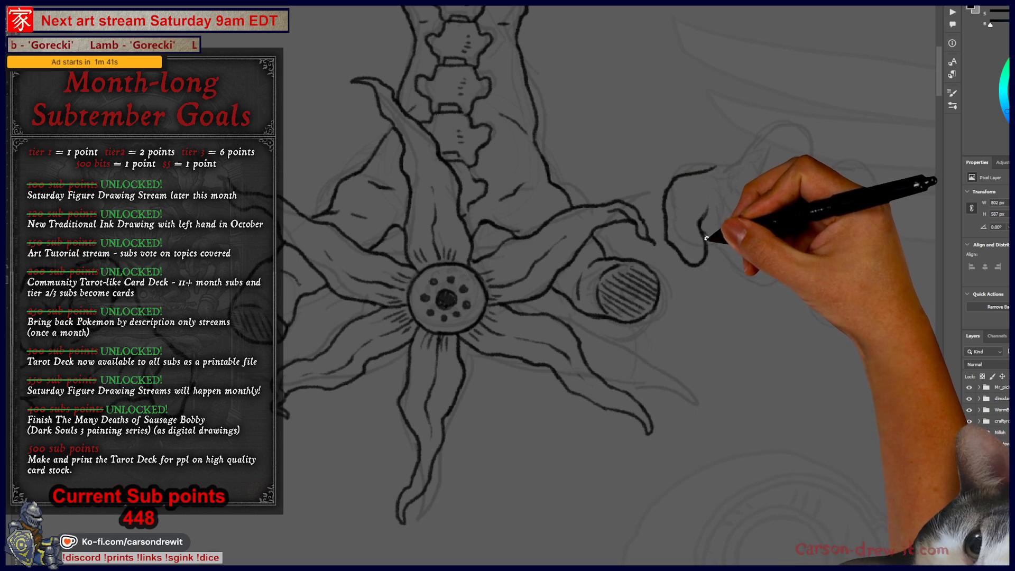
{"action": "mouse_move", "coordinate": [707, 247]}
{"action": "left_mouse_down"}
{"action": "mouse_move", "coordinate": [737, 211]}
{"action": "mouse_move", "coordinate": [782, 240]}
{"action": "mouse_move", "coordinate": [798, 267]}
{"action": "left_mouse_up"}
{"action": "left_click_drag", "start_coordinate": [734, 263], "coordinate": [805, 270]}
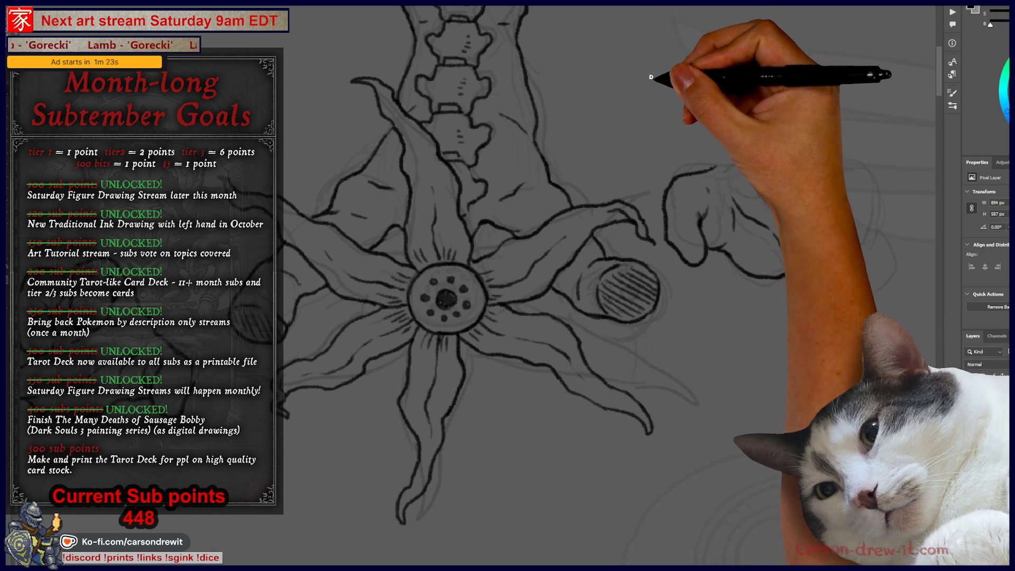
Trace the clawed hand's knuckles and finger outlines right of the flower
{"action": "mouse_move", "coordinate": [646, 198]}
{"action": "left_mouse_down"}
{"action": "mouse_move", "coordinate": [527, 231]}
{"action": "mouse_move", "coordinate": [548, 221]}
{"action": "left_mouse_up"}
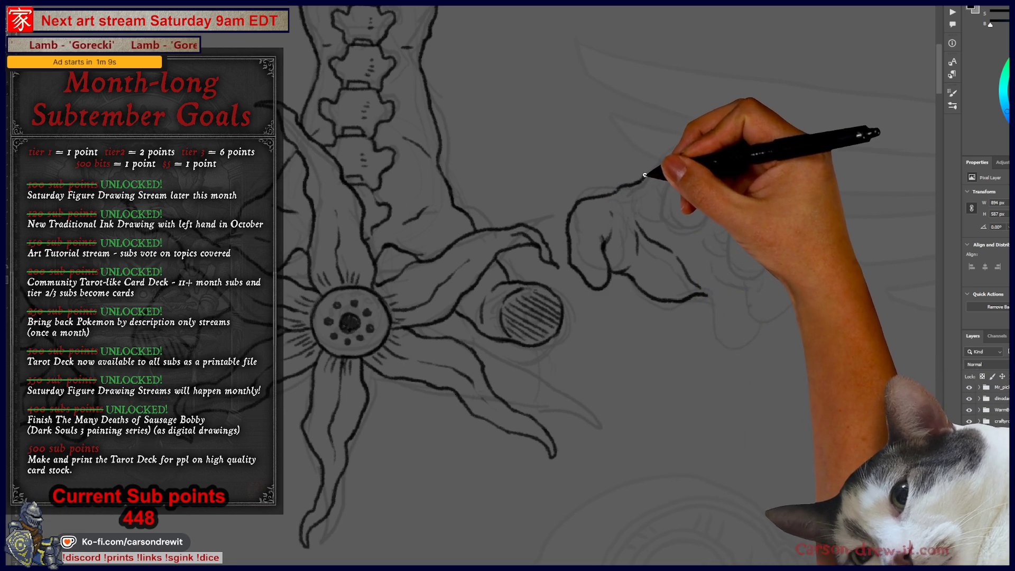
{"action": "left_click_drag", "start_coordinate": [644, 178], "coordinate": [706, 150]}
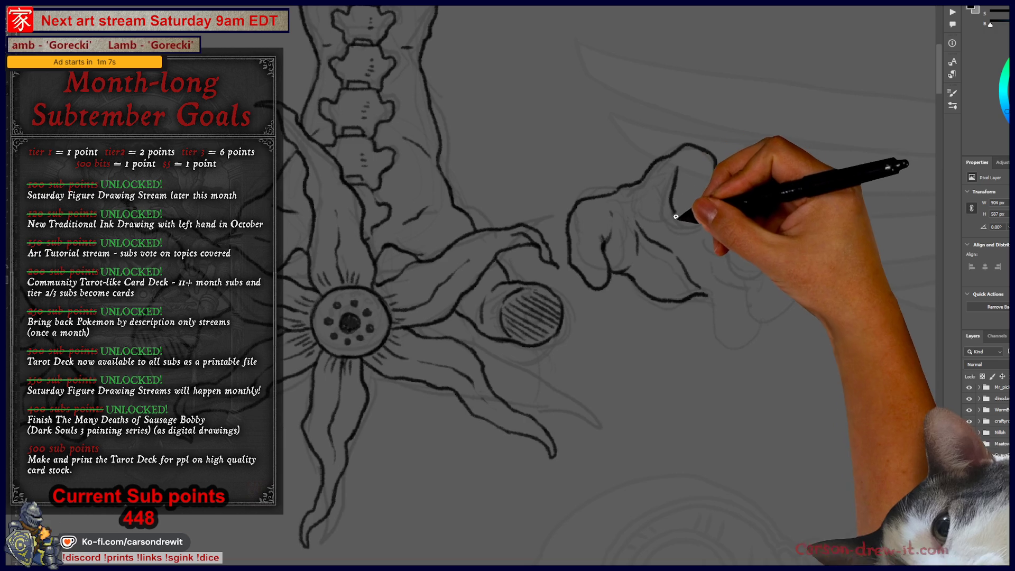
{"action": "mouse_move", "coordinate": [702, 223]}
{"action": "left_mouse_down"}
{"action": "mouse_move", "coordinate": [713, 203]}
{"action": "mouse_move", "coordinate": [757, 184]}
{"action": "mouse_move", "coordinate": [768, 262]}
{"action": "mouse_move", "coordinate": [741, 265]}
{"action": "mouse_move", "coordinate": [733, 212]}
{"action": "left_mouse_up"}
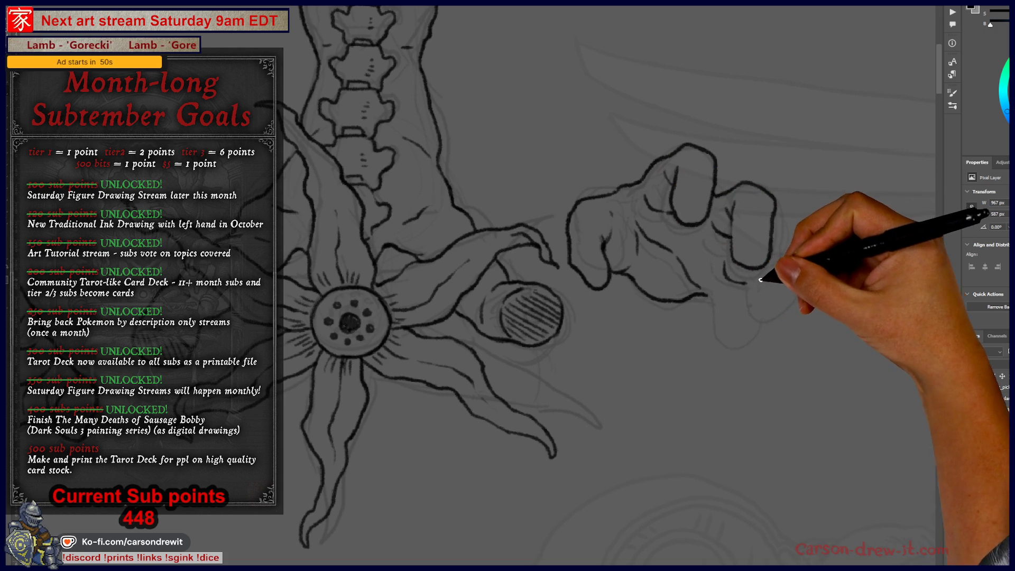
{"action": "mouse_move", "coordinate": [775, 255]}
{"action": "left_mouse_down"}
{"action": "mouse_move", "coordinate": [789, 291]}
{"action": "mouse_move", "coordinate": [778, 327]}
{"action": "left_mouse_up"}
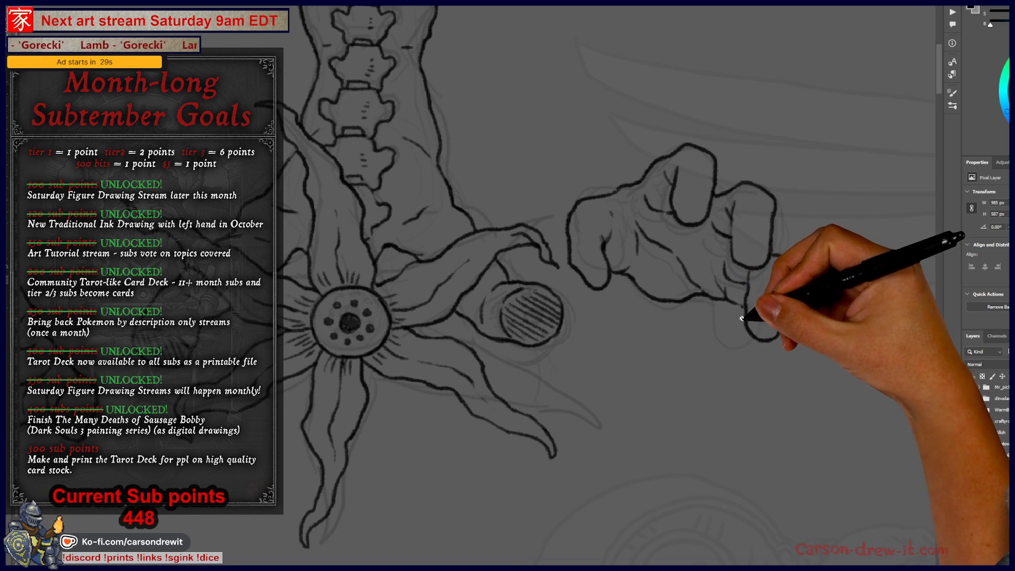
{"action": "mouse_move", "coordinate": [740, 331]}
{"action": "left_mouse_down"}
{"action": "mouse_move", "coordinate": [730, 322]}
{"action": "mouse_move", "coordinate": [753, 325]}
{"action": "left_mouse_up"}
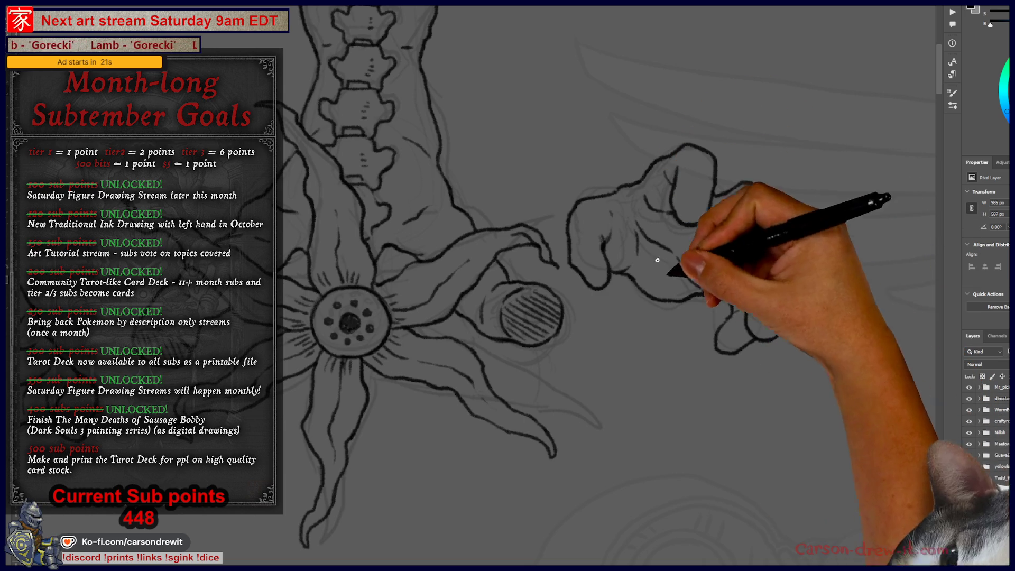
{"action": "mouse_move", "coordinate": [725, 336]}
{"action": "left_mouse_down"}
{"action": "mouse_move", "coordinate": [782, 295]}
{"action": "mouse_move", "coordinate": [792, 268]}
{"action": "left_mouse_up"}
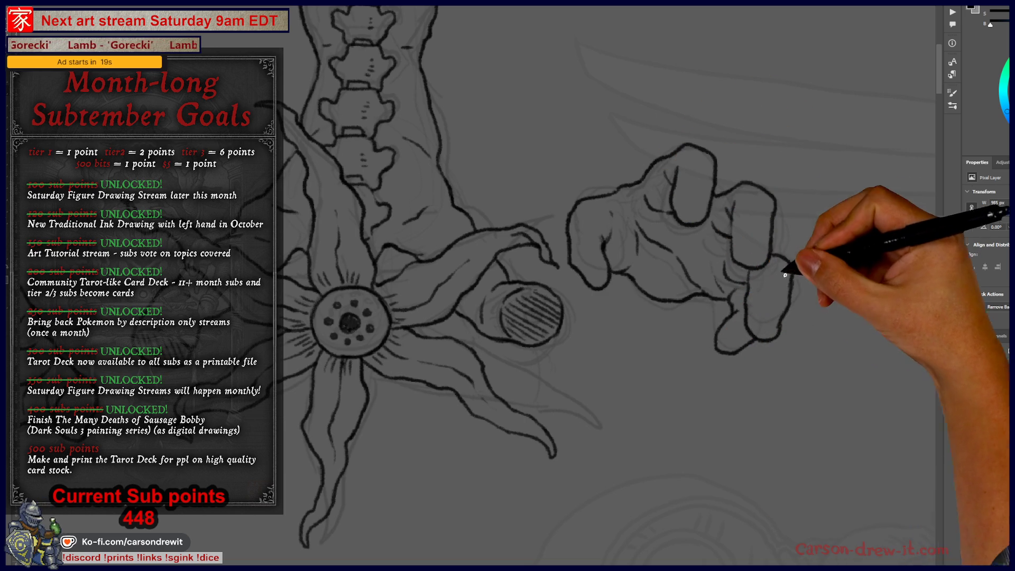
Frame the flower and both hands, then switch to the category icon board document
{"action": "mouse_move", "coordinate": [722, 426]}
{"action": "left_mouse_down"}
{"action": "mouse_move", "coordinate": [835, 433]}
{"action": "mouse_move", "coordinate": [805, 408]}
{"action": "mouse_move", "coordinate": [783, 419]}
{"action": "mouse_move", "coordinate": [793, 374]}
{"action": "left_mouse_up"}
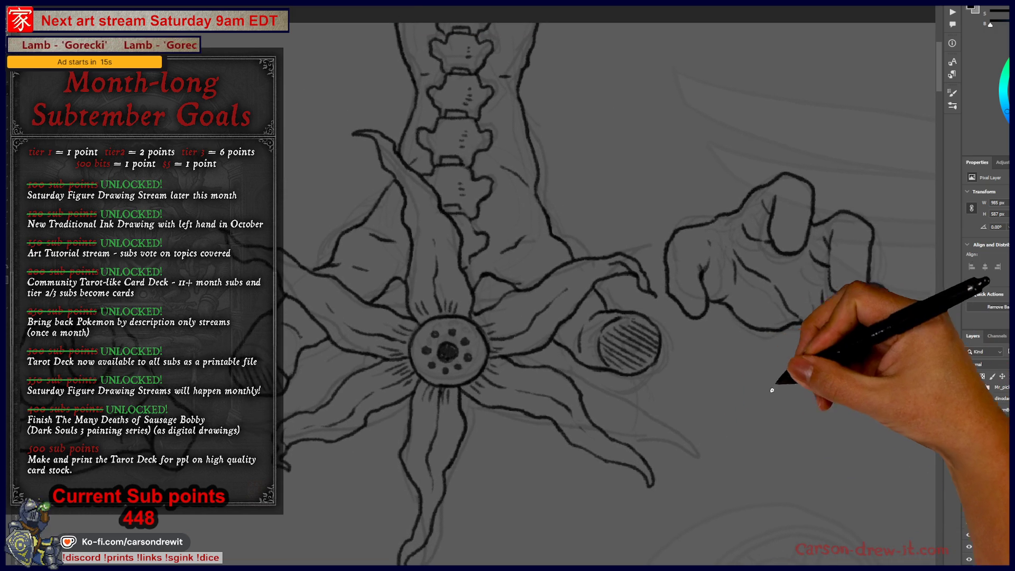
{"action": "scroll", "coordinate": [778, 353], "scroll_direction": "down", "scroll_amount": 2}
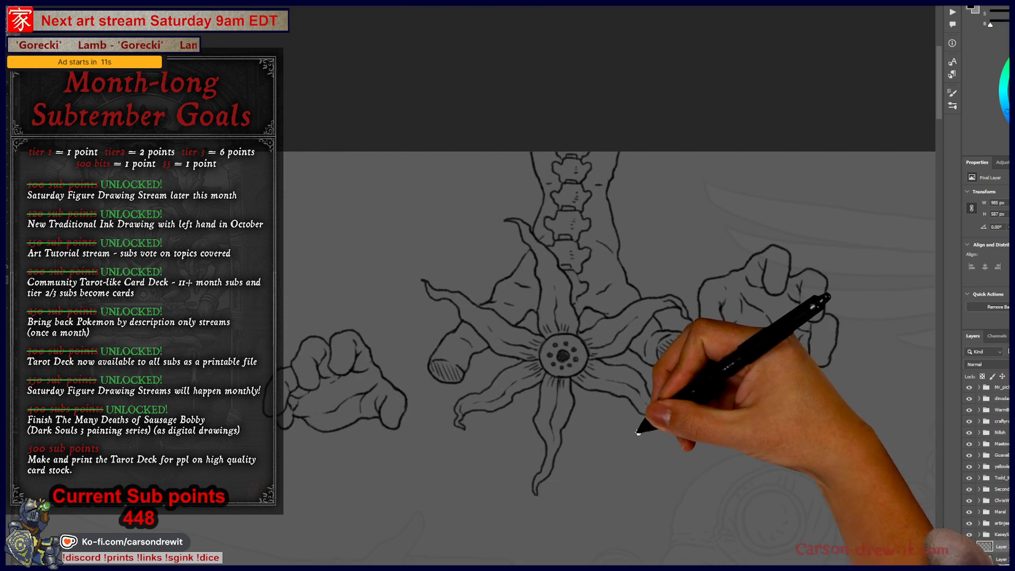
{"action": "left_click_drag", "start_coordinate": [627, 407], "coordinate": [585, 363]}
{"action": "scroll", "coordinate": [594, 379], "scroll_direction": "up", "scroll_amount": 2}
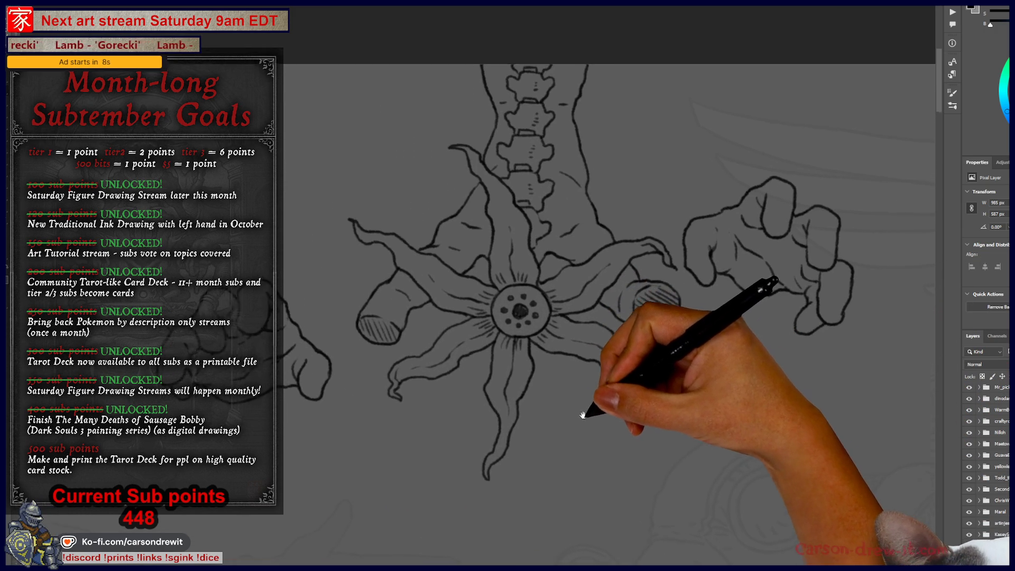
{"action": "key", "text": "ctrl+Tab"}
{"action": "key", "text": "ctrl+Tab"}
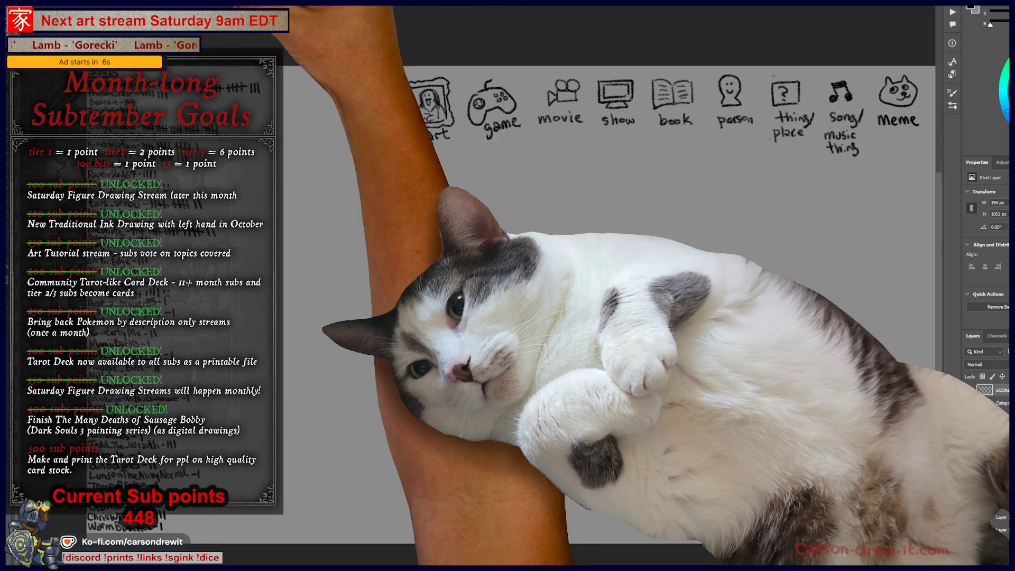
{"action": "scroll", "coordinate": [553, 268], "scroll_direction": "up", "scroll_amount": 2}
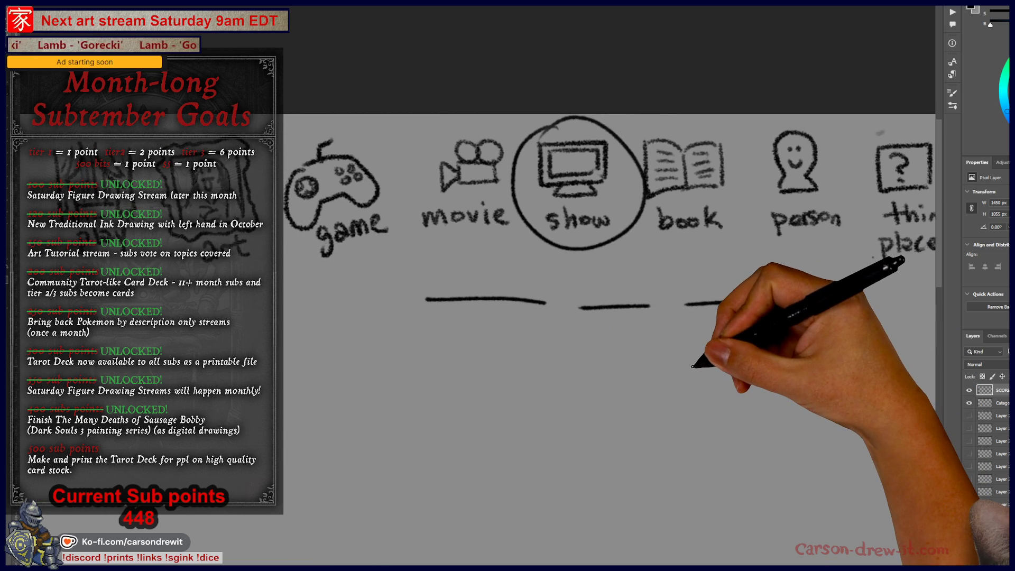
{"action": "left_click_drag", "start_coordinate": [513, 461], "coordinate": [451, 320]}
{"action": "scroll", "coordinate": [450, 319], "scroll_direction": "down", "scroll_amount": 3}
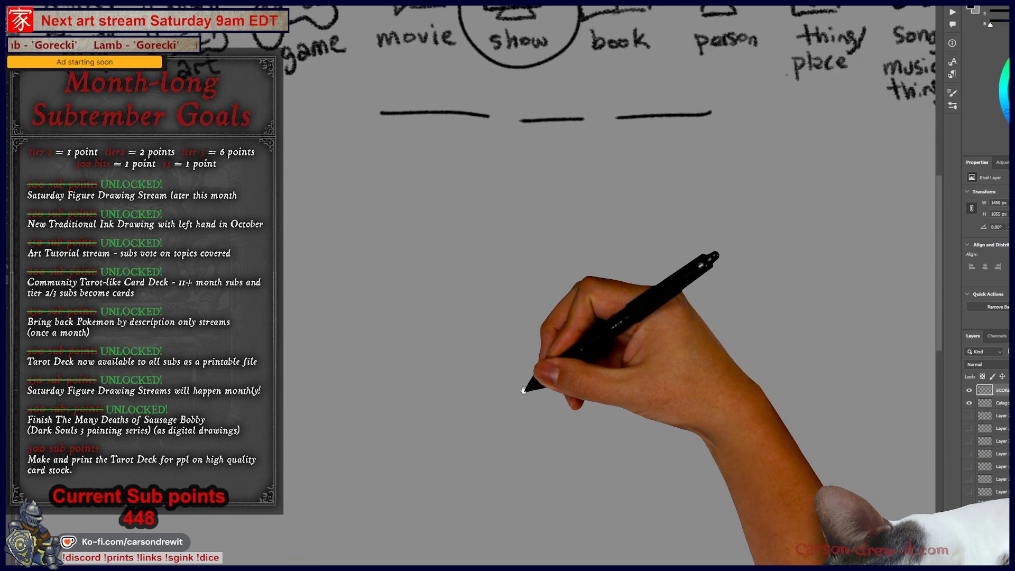
{"action": "scroll", "coordinate": [536, 295], "scroll_direction": "up", "scroll_amount": 2}
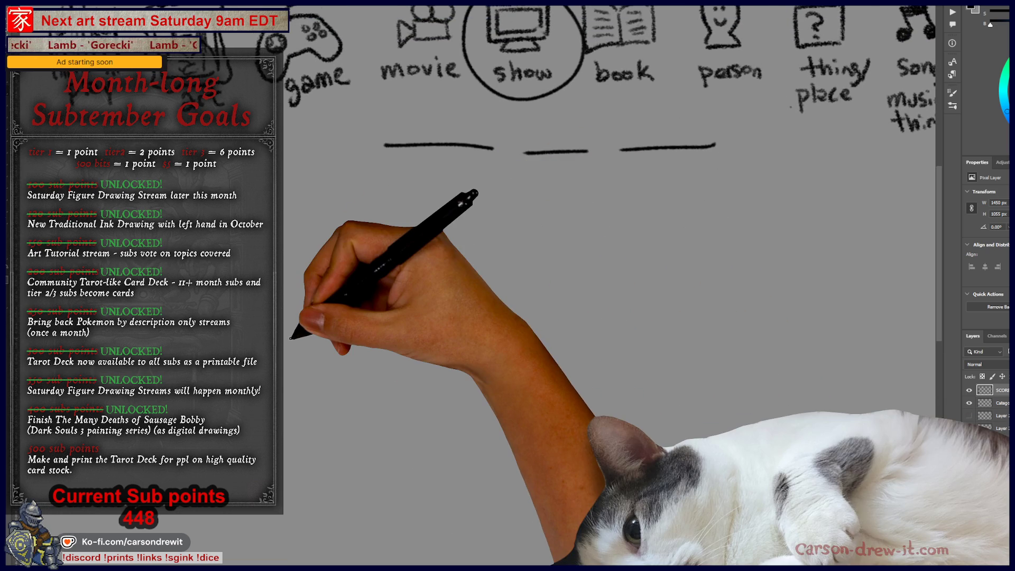
Draw a round head with a dot eye, an arm, and a small loop below the blanks
{"action": "mouse_move", "coordinate": [597, 305]}
{"action": "left_mouse_down"}
{"action": "mouse_move", "coordinate": [583, 267]}
{"action": "mouse_move", "coordinate": [632, 273]}
{"action": "mouse_move", "coordinate": [609, 281]}
{"action": "mouse_move", "coordinate": [626, 294]}
{"action": "left_mouse_up"}
{"action": "left_click", "coordinate": [589, 275]}
{"action": "mouse_move", "coordinate": [574, 322]}
{"action": "left_mouse_down"}
{"action": "mouse_move", "coordinate": [589, 306]}
{"action": "mouse_move", "coordinate": [601, 329]}
{"action": "mouse_move", "coordinate": [629, 311]}
{"action": "left_mouse_up"}
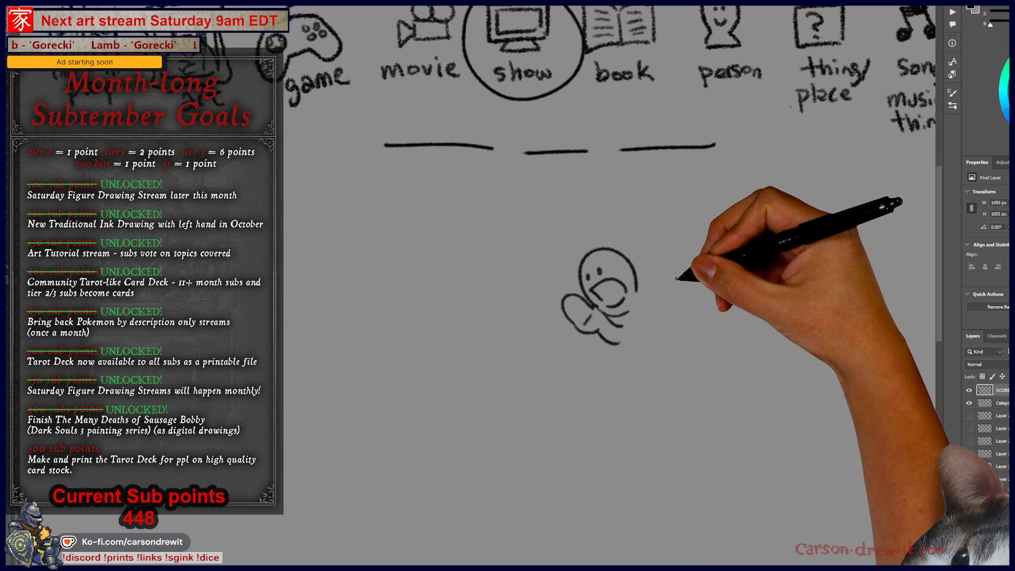
{"action": "mouse_move", "coordinate": [698, 257]}
{"action": "left_mouse_down"}
{"action": "mouse_move", "coordinate": [683, 264]}
{"action": "mouse_move", "coordinate": [694, 265]}
{"action": "mouse_move", "coordinate": [684, 291]}
{"action": "mouse_move", "coordinate": [676, 276]}
{"action": "mouse_move", "coordinate": [693, 261]}
{"action": "mouse_move", "coordinate": [681, 295]}
{"action": "mouse_move", "coordinate": [655, 272]}
{"action": "left_mouse_up"}
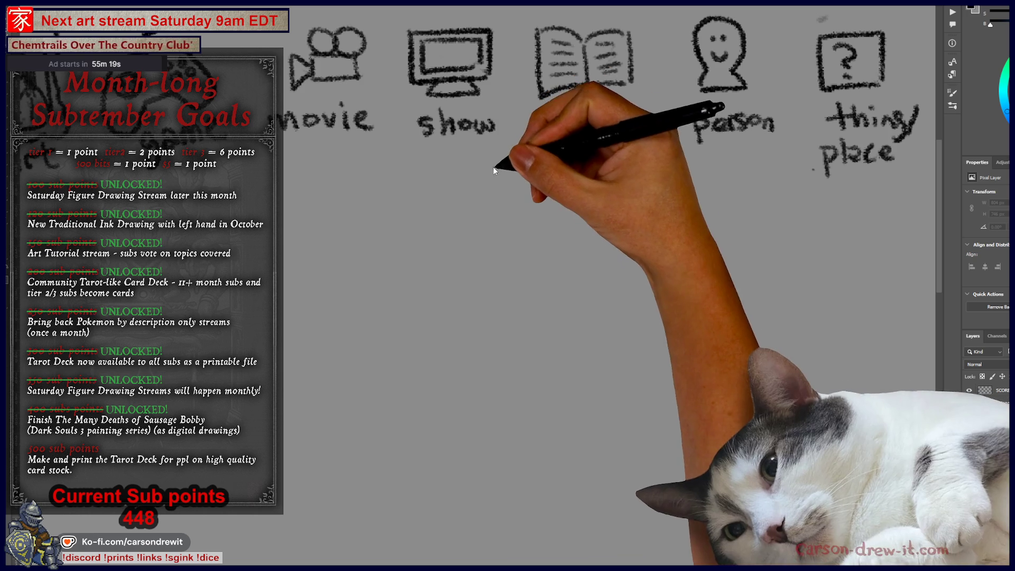
Circle the show and book icons, lengthen the third blank, and zoom out to the full row
{"action": "scroll", "coordinate": [608, 265], "scroll_direction": "up", "scroll_amount": 2}
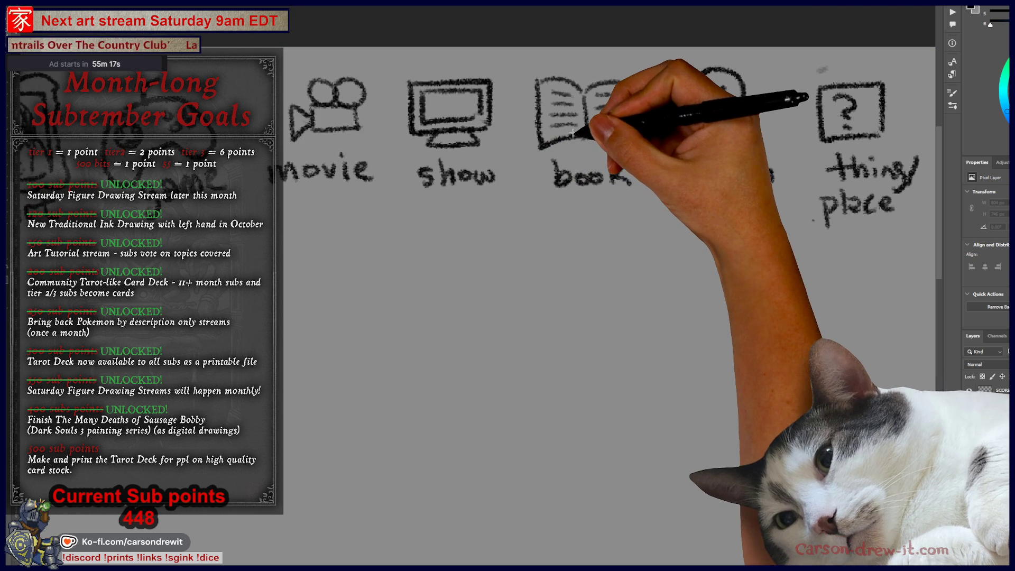
{"action": "left_click", "coordinate": [485, 190], "text": "ctrl"}
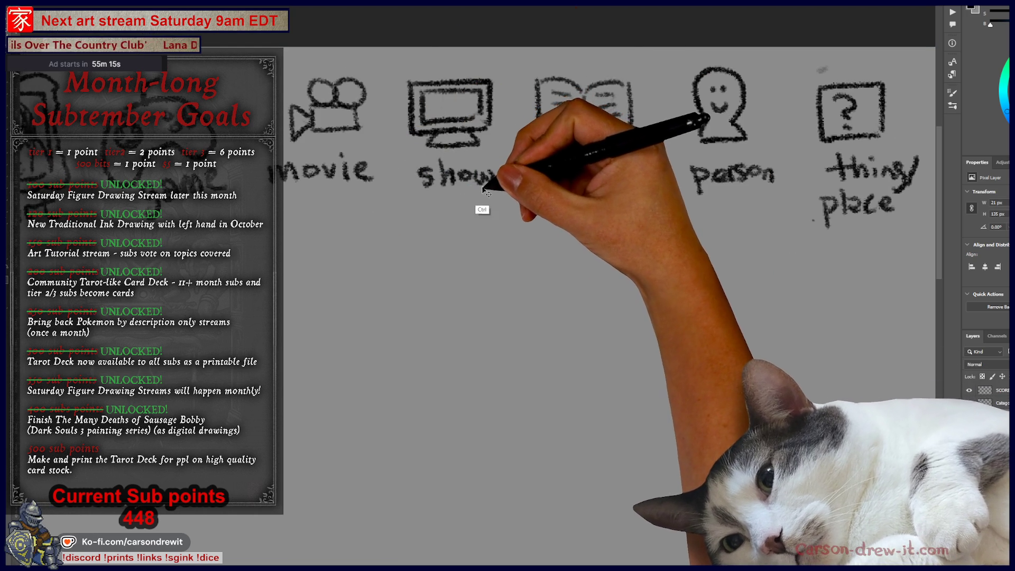
{"action": "mouse_move", "coordinate": [421, 73]}
{"action": "left_mouse_down"}
{"action": "mouse_move", "coordinate": [488, 148]}
{"action": "mouse_move", "coordinate": [482, 79]}
{"action": "left_mouse_up"}
{"action": "left_click_drag", "start_coordinate": [578, 56], "coordinate": [603, 211]}
{"action": "left_click_drag", "start_coordinate": [267, 281], "coordinate": [738, 291]}
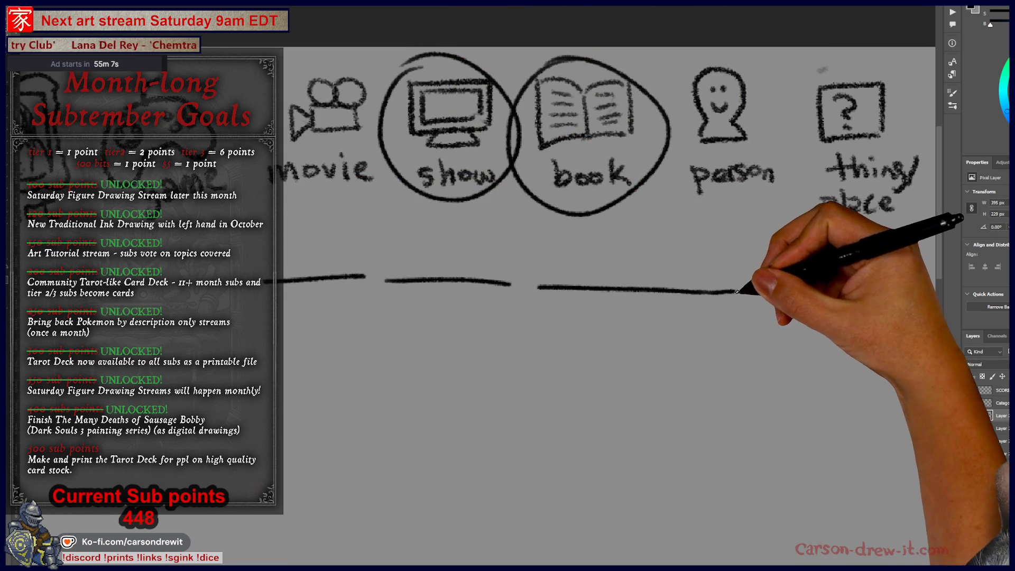
{"action": "key", "text": "ctrl+minus"}
{"action": "left_click_drag", "start_coordinate": [683, 370], "coordinate": [679, 286]}
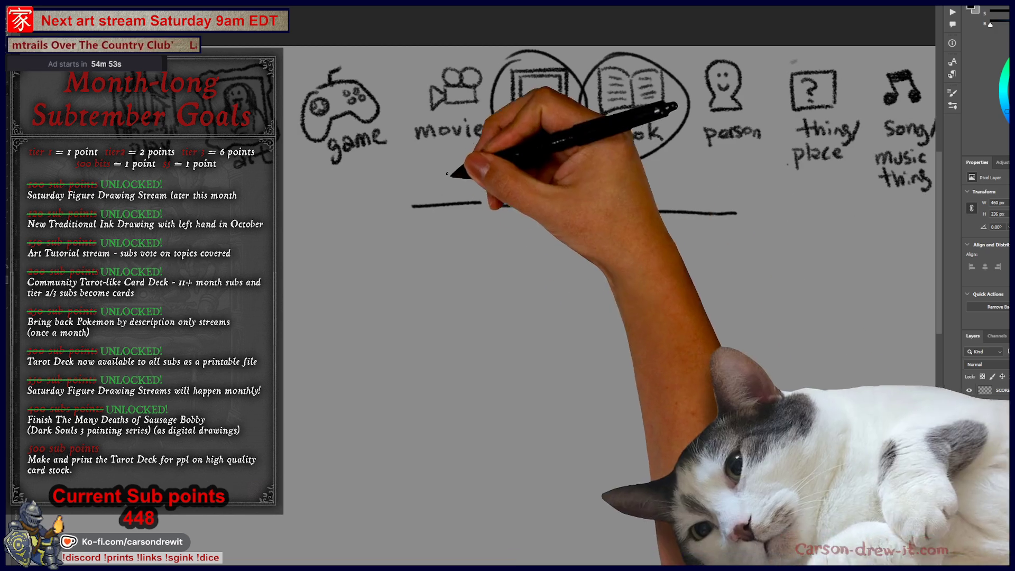
{"action": "mouse_move", "coordinate": [659, 322]}
{"action": "left_mouse_down"}
{"action": "mouse_move", "coordinate": [671, 279]}
{"action": "mouse_move", "coordinate": [690, 318]}
{"action": "left_mouse_up"}
{"action": "left_click", "coordinate": [663, 303]}
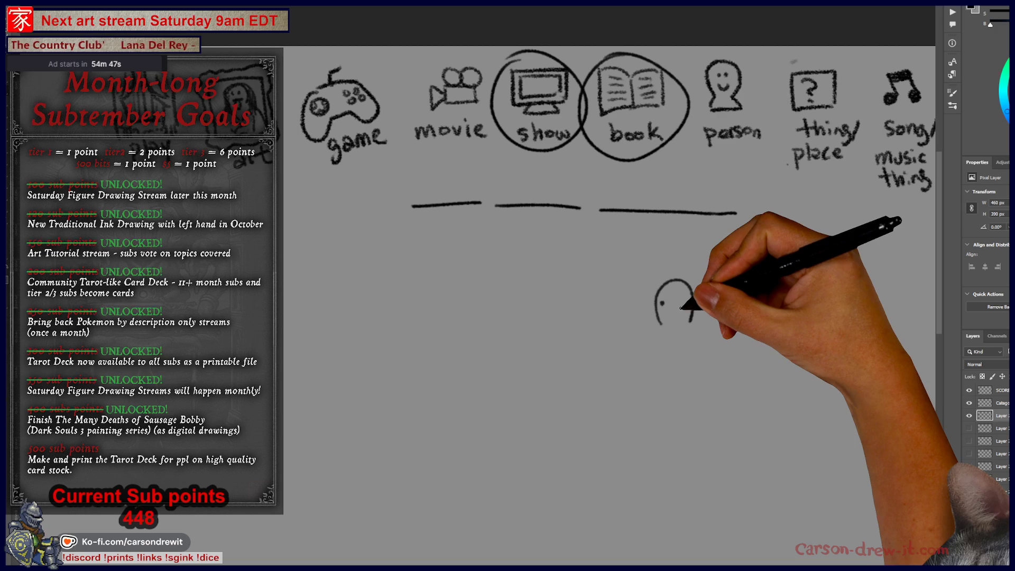
{"action": "key", "text": "shift"}
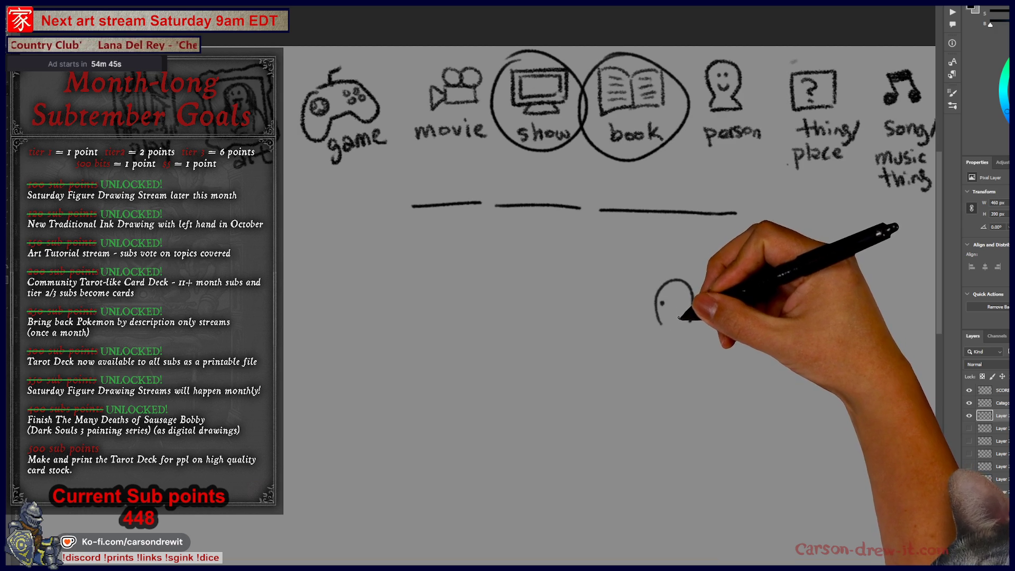
{"action": "left_click", "coordinate": [678, 302]}
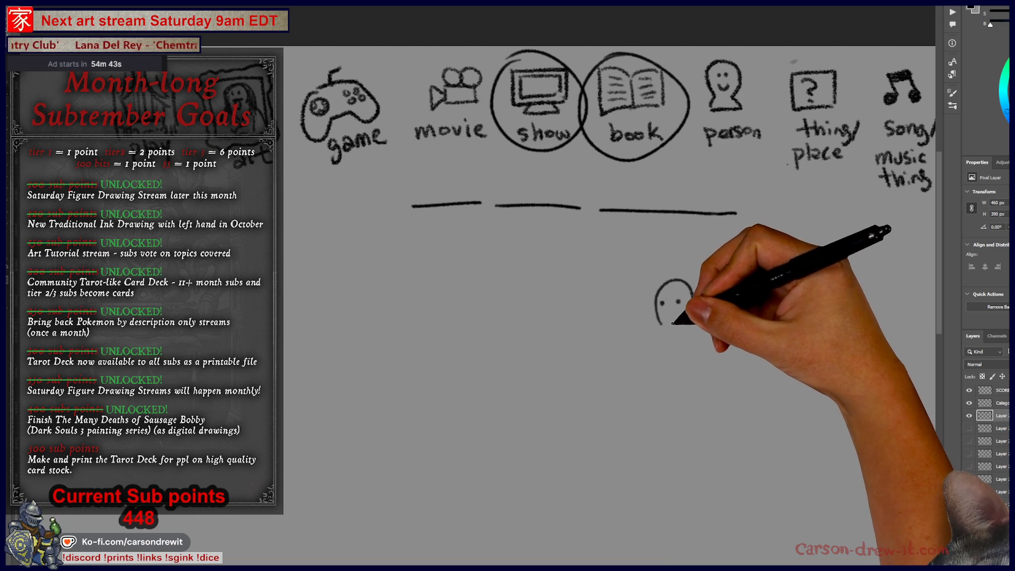
{"action": "key", "text": "ctrl+z"}
{"action": "key", "text": "ctrl+z"}
{"action": "key", "text": "ctrl+z"}
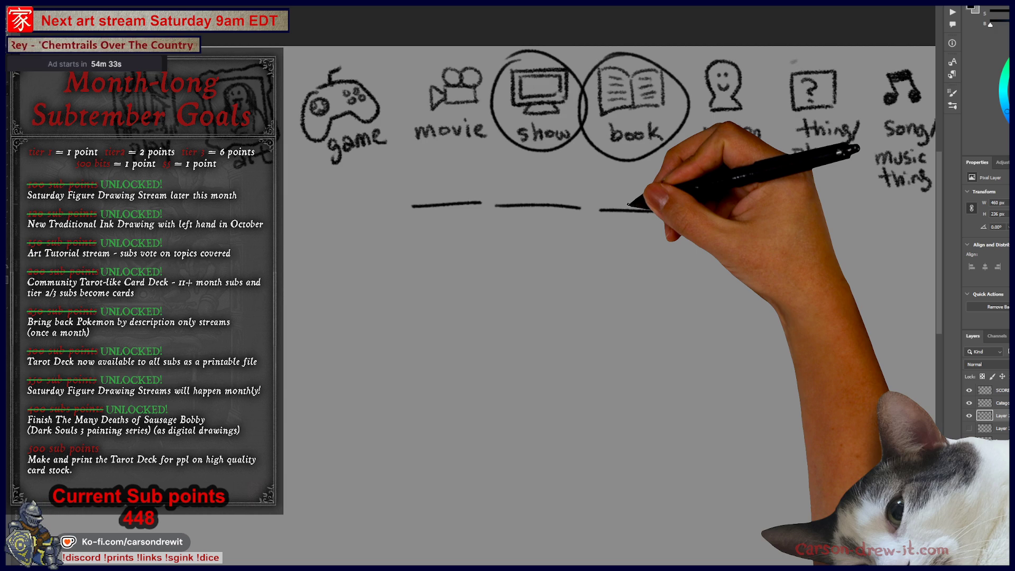
{"action": "left_click_drag", "start_coordinate": [630, 205], "coordinate": [737, 210]}
{"action": "scroll", "coordinate": [476, 294], "scroll_direction": "right", "scroll_amount": 3}
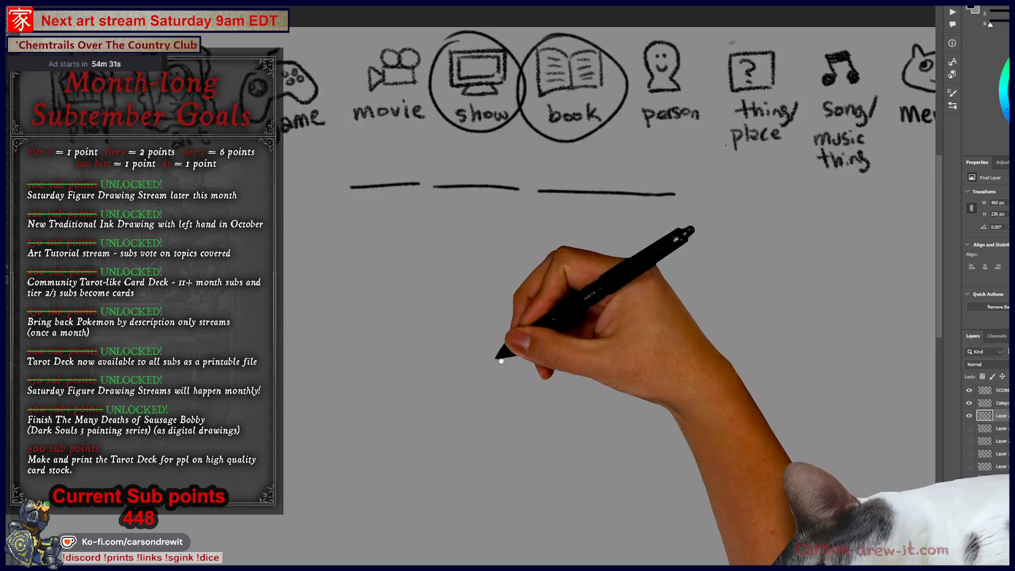
{"action": "scroll", "coordinate": [476, 295], "scroll_direction": "down", "scroll_amount": 1}
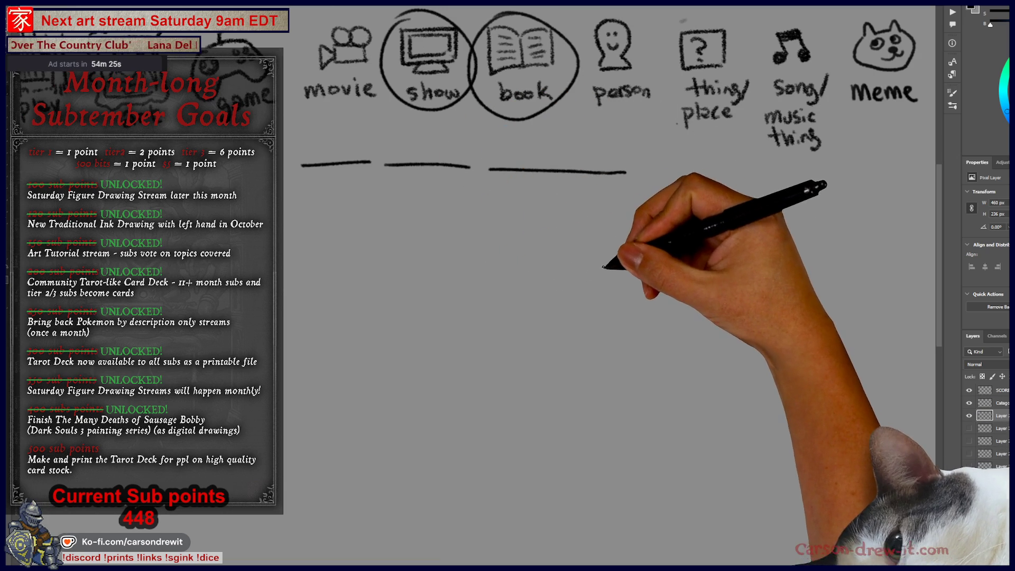
Draw a car with roof, window frames and wheels below the blanks on the right
{"action": "left_click_drag", "start_coordinate": [589, 287], "coordinate": [604, 265]}
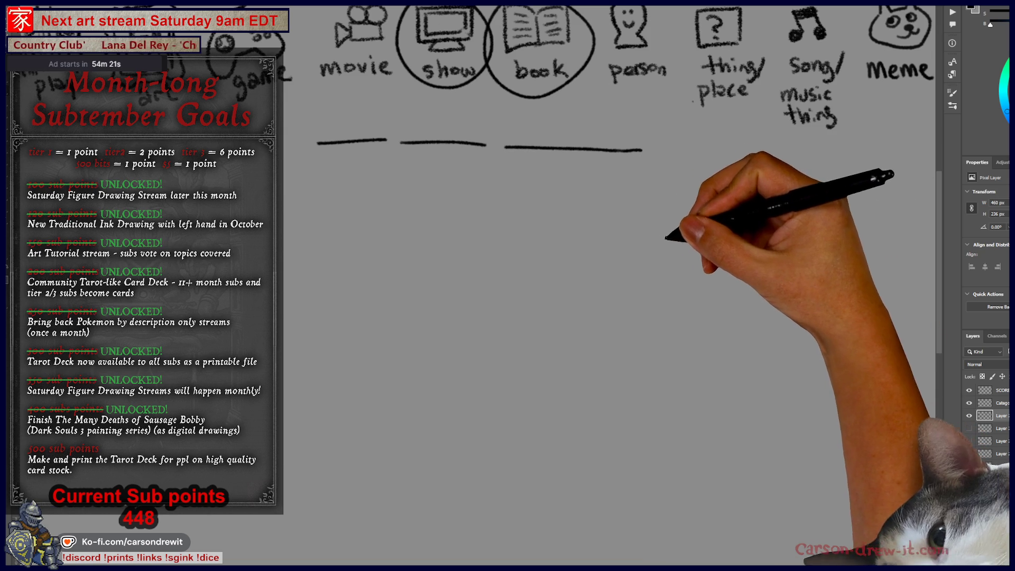
{"action": "left_click_drag", "start_coordinate": [667, 219], "coordinate": [770, 245]}
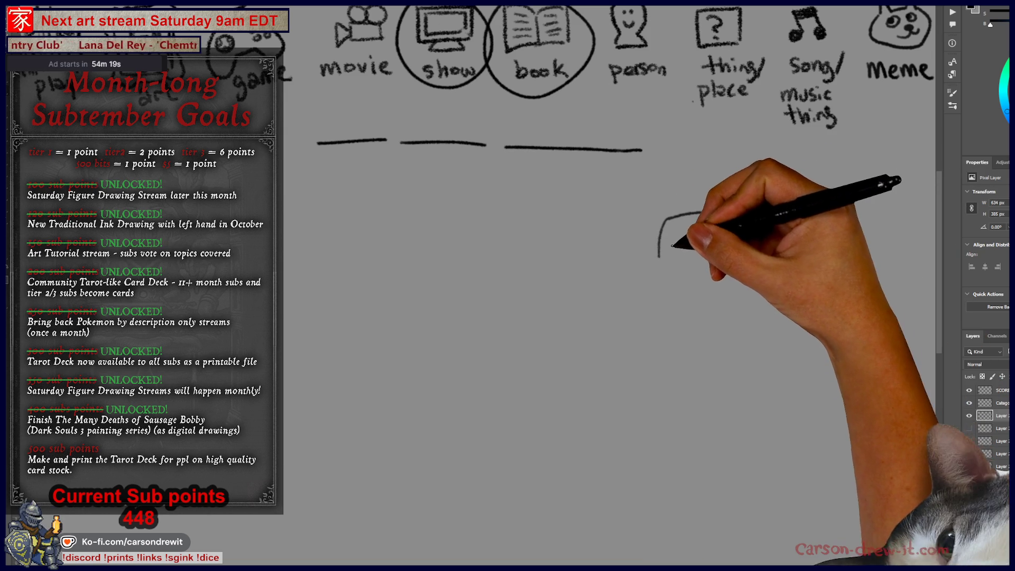
{"action": "mouse_move", "coordinate": [700, 258]}
{"action": "left_mouse_down"}
{"action": "mouse_move", "coordinate": [717, 229]}
{"action": "mouse_move", "coordinate": [766, 231]}
{"action": "mouse_move", "coordinate": [653, 264]}
{"action": "left_mouse_up"}
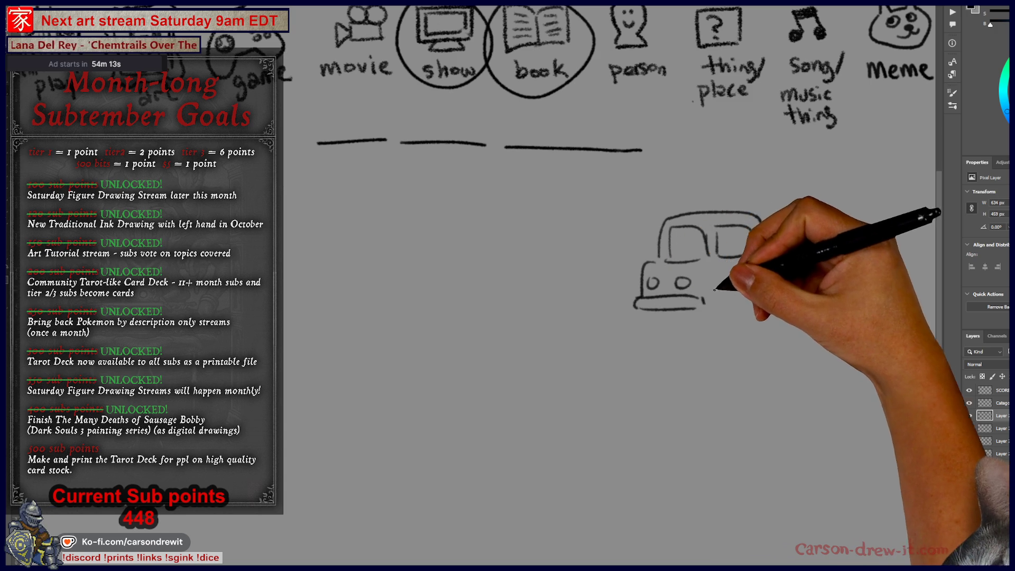
{"action": "mouse_move", "coordinate": [726, 301]}
{"action": "left_mouse_down"}
{"action": "mouse_move", "coordinate": [765, 293]}
{"action": "mouse_move", "coordinate": [772, 277]}
{"action": "mouse_move", "coordinate": [791, 281]}
{"action": "mouse_move", "coordinate": [783, 259]}
{"action": "mouse_move", "coordinate": [772, 272]}
{"action": "left_mouse_up"}
Sketch an oval tire and the start of a second vehicle to the car's left
{"action": "scroll", "coordinate": [707, 317], "scroll_direction": "left", "scroll_amount": 2}
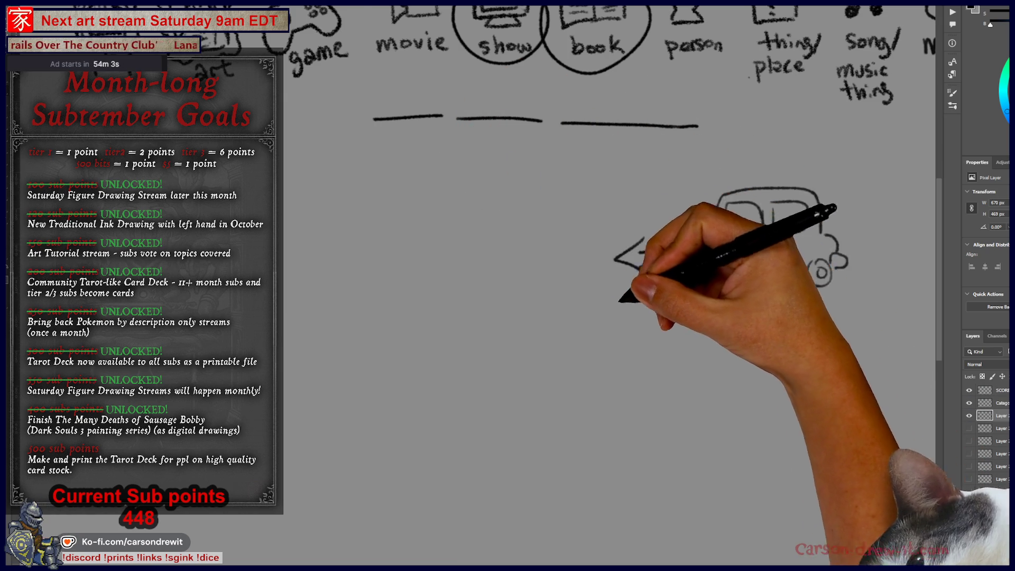
{"action": "scroll", "coordinate": [609, 211], "scroll_direction": "left", "scroll_amount": 2}
{"action": "mouse_move", "coordinate": [570, 306]}
{"action": "left_mouse_down"}
{"action": "mouse_move", "coordinate": [618, 309]}
{"action": "mouse_move", "coordinate": [537, 341]}
{"action": "mouse_move", "coordinate": [566, 296]}
{"action": "mouse_move", "coordinate": [538, 356]}
{"action": "mouse_move", "coordinate": [566, 330]}
{"action": "mouse_move", "coordinate": [561, 317]}
{"action": "mouse_move", "coordinate": [540, 344]}
{"action": "mouse_move", "coordinate": [595, 339]}
{"action": "left_mouse_up"}
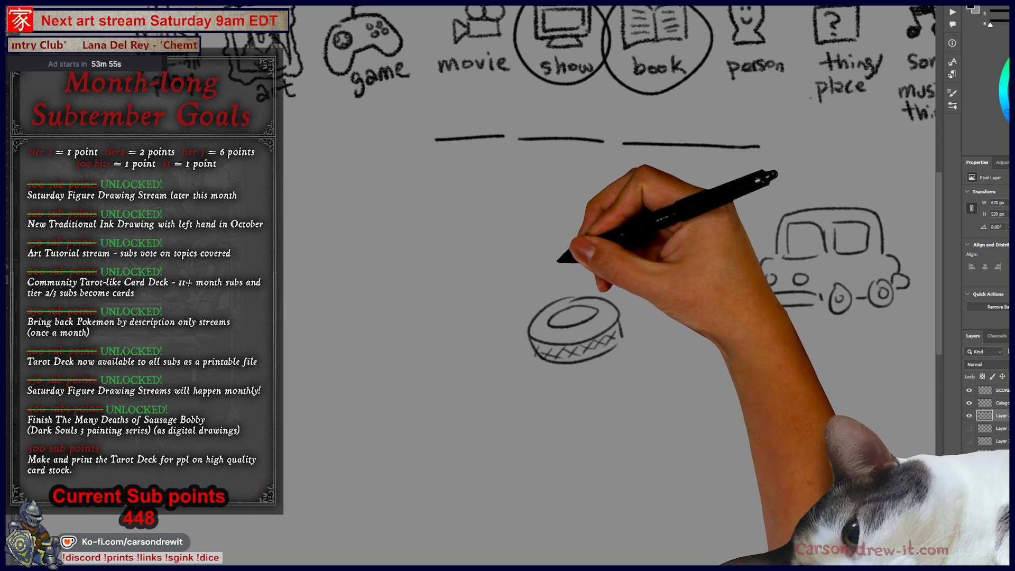
{"action": "left_click_drag", "start_coordinate": [515, 246], "coordinate": [519, 265]}
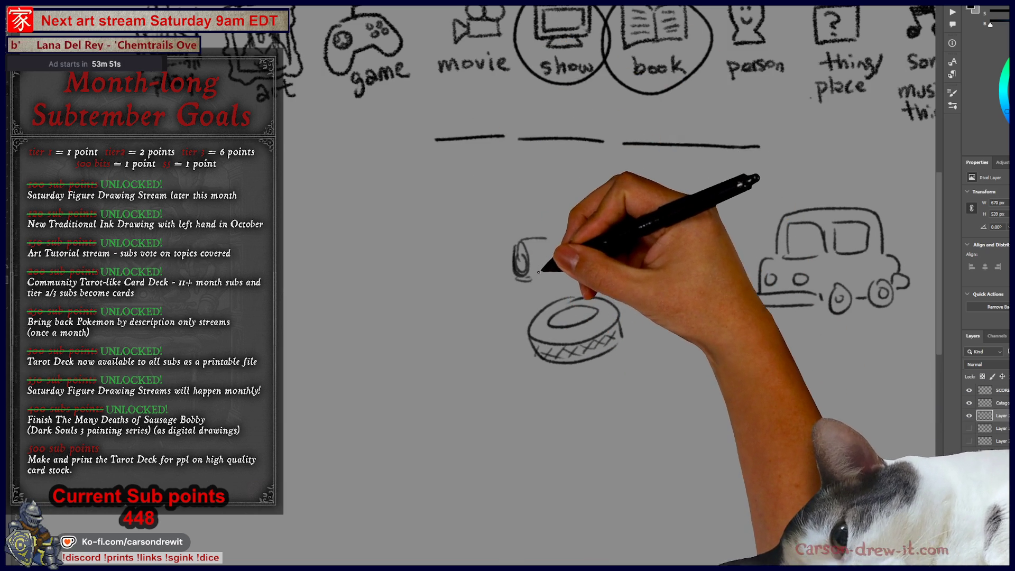
{"action": "left_click_drag", "start_coordinate": [521, 221], "coordinate": [589, 207]}
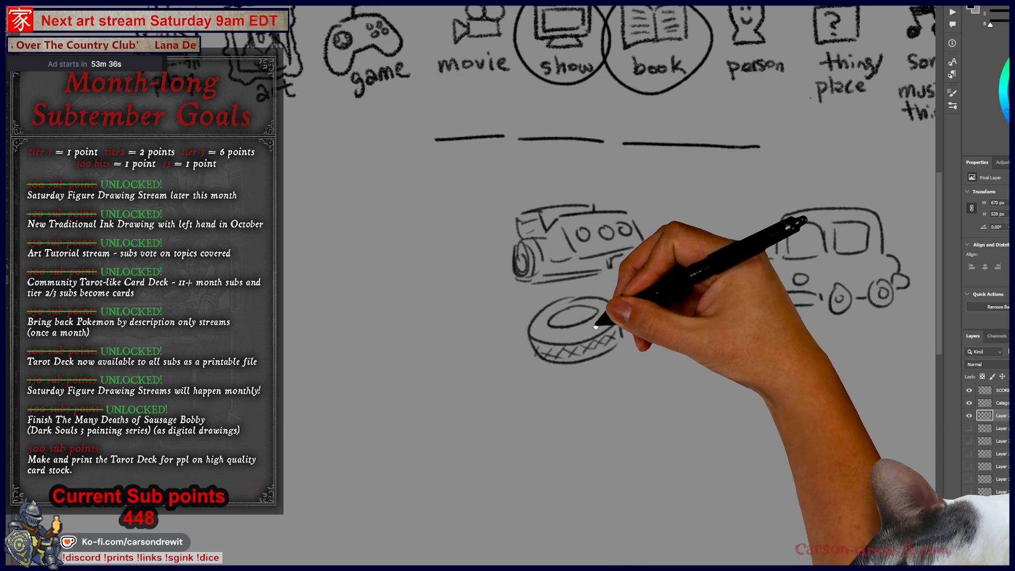
Draw a hatched windshield beside the tire and an arrow from the car pointing left
{"action": "left_click_drag", "start_coordinate": [593, 324], "coordinate": [512, 308]}
{"action": "mouse_move", "coordinate": [361, 283]}
{"action": "left_mouse_down"}
{"action": "mouse_move", "coordinate": [340, 295]}
{"action": "mouse_move", "coordinate": [362, 363]}
{"action": "mouse_move", "coordinate": [464, 267]}
{"action": "mouse_move", "coordinate": [368, 332]}
{"action": "mouse_move", "coordinate": [402, 296]}
{"action": "left_mouse_up"}
{"action": "mouse_move", "coordinate": [394, 341]}
{"action": "left_mouse_down"}
{"action": "mouse_move", "coordinate": [436, 298]}
{"action": "mouse_move", "coordinate": [463, 311]}
{"action": "mouse_move", "coordinate": [473, 340]}
{"action": "left_mouse_up"}
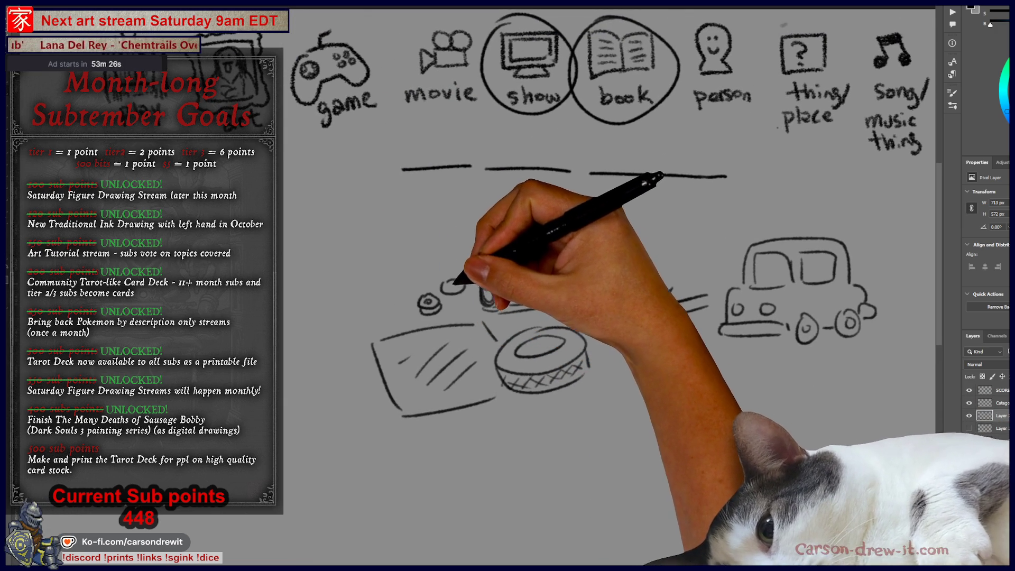
{"action": "left_click_drag", "start_coordinate": [458, 275], "coordinate": [416, 257]}
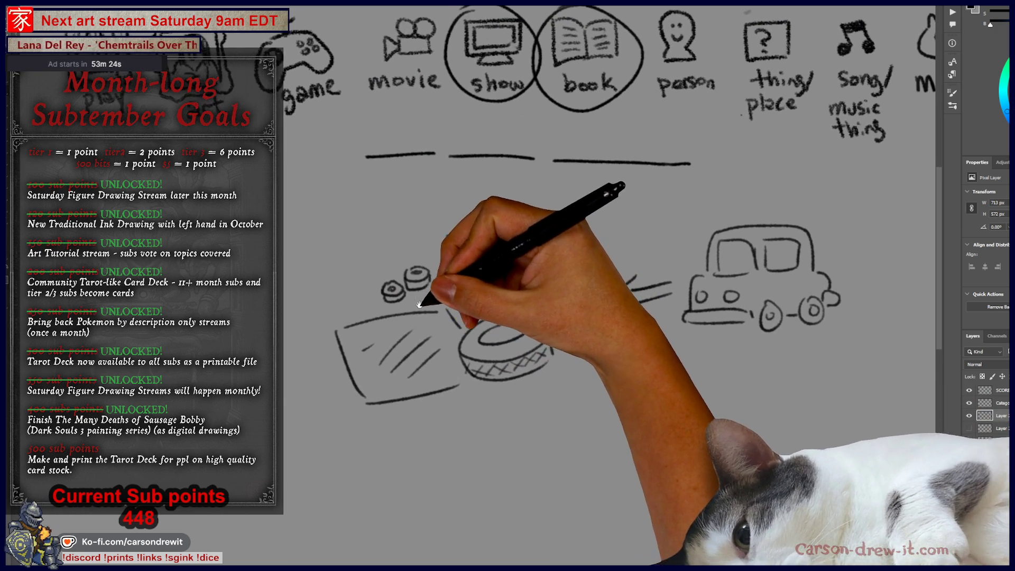
{"action": "left_click_drag", "start_coordinate": [671, 287], "coordinate": [675, 328]}
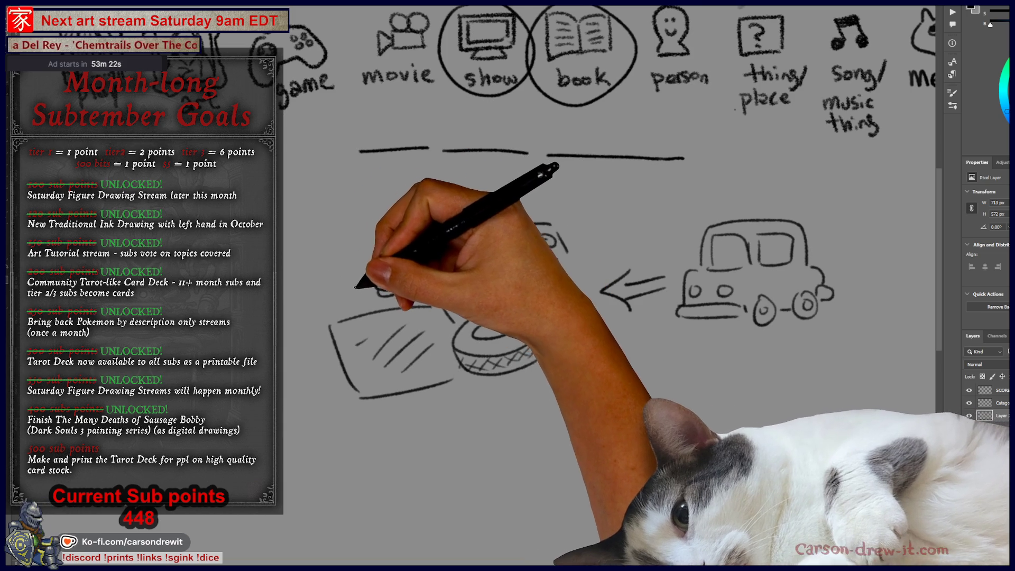
Add spark plugs, small engine parts and a muffler below the tire
{"action": "left_click_drag", "start_coordinate": [339, 273], "coordinate": [363, 288]}
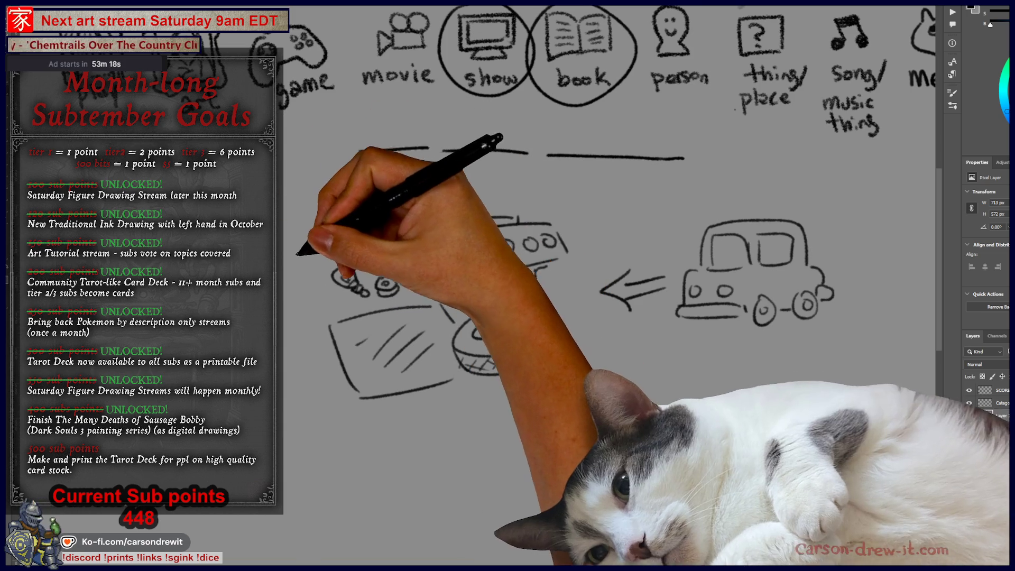
{"action": "left_click_drag", "start_coordinate": [315, 290], "coordinate": [302, 308]}
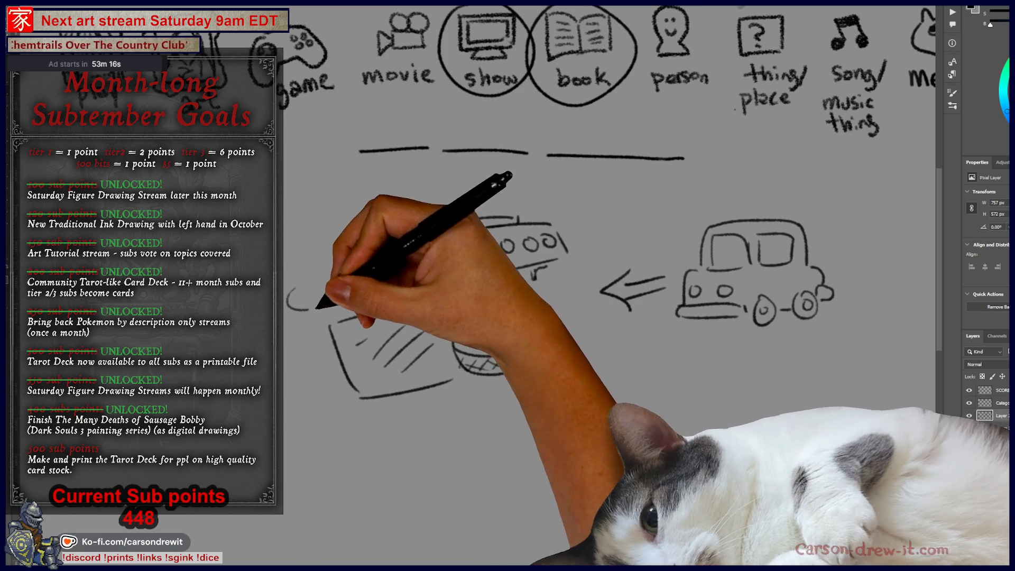
{"action": "mouse_move", "coordinate": [439, 402]}
{"action": "left_mouse_down"}
{"action": "mouse_move", "coordinate": [449, 429]}
{"action": "mouse_move", "coordinate": [435, 404]}
{"action": "mouse_move", "coordinate": [521, 389]}
{"action": "mouse_move", "coordinate": [513, 408]}
{"action": "left_mouse_up"}
{"action": "left_click_drag", "start_coordinate": [453, 397], "coordinate": [434, 426]}
Undo a stray stroke below the car and begin an oval around the third blank
{"action": "left_click_drag", "start_coordinate": [611, 328], "coordinate": [609, 291]}
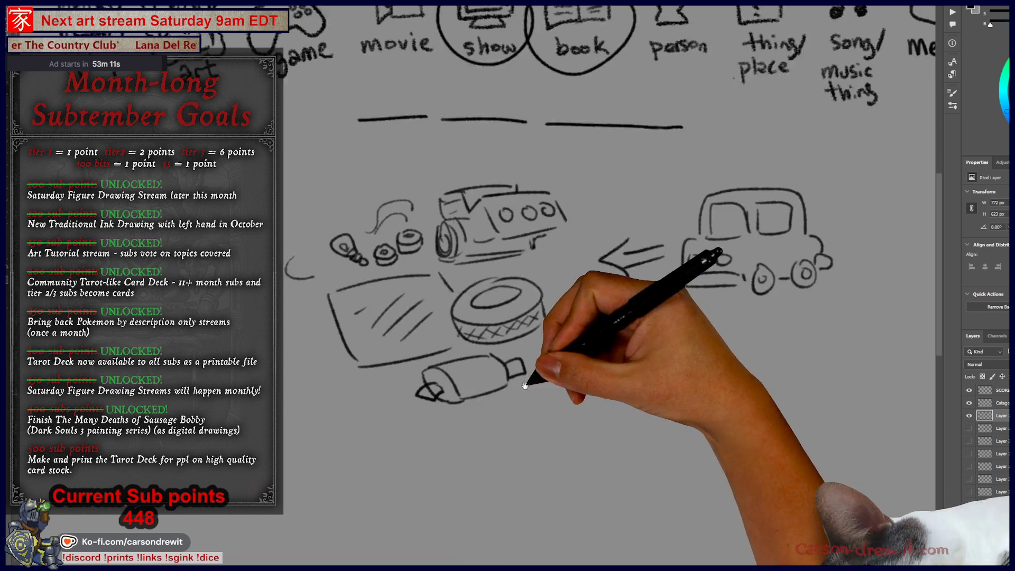
{"action": "left_click_drag", "start_coordinate": [633, 361], "coordinate": [591, 269]}
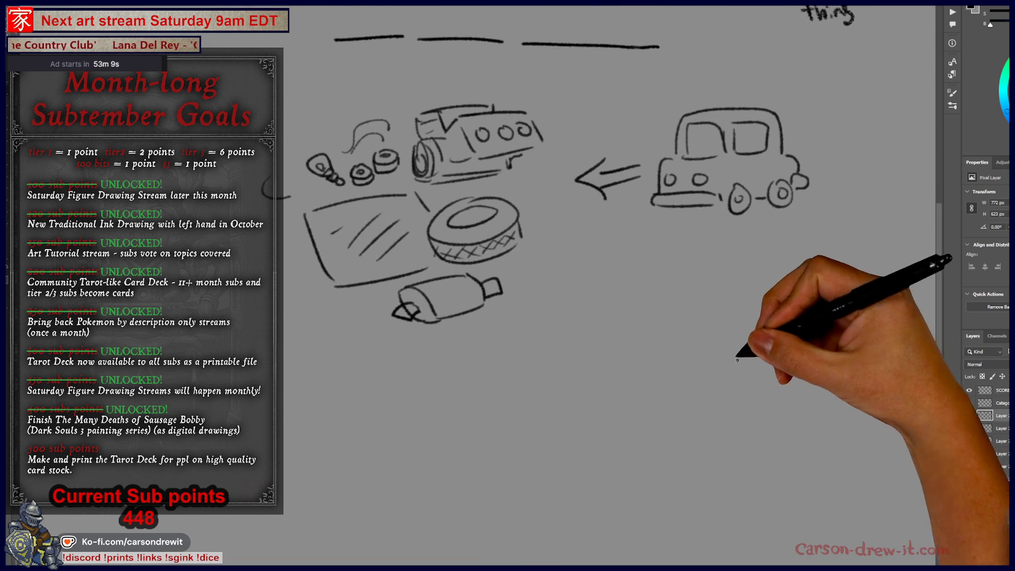
{"action": "mouse_move", "coordinate": [701, 357]}
{"action": "left_mouse_down"}
{"action": "mouse_move", "coordinate": [702, 396]}
{"action": "mouse_move", "coordinate": [698, 326]}
{"action": "left_mouse_up"}
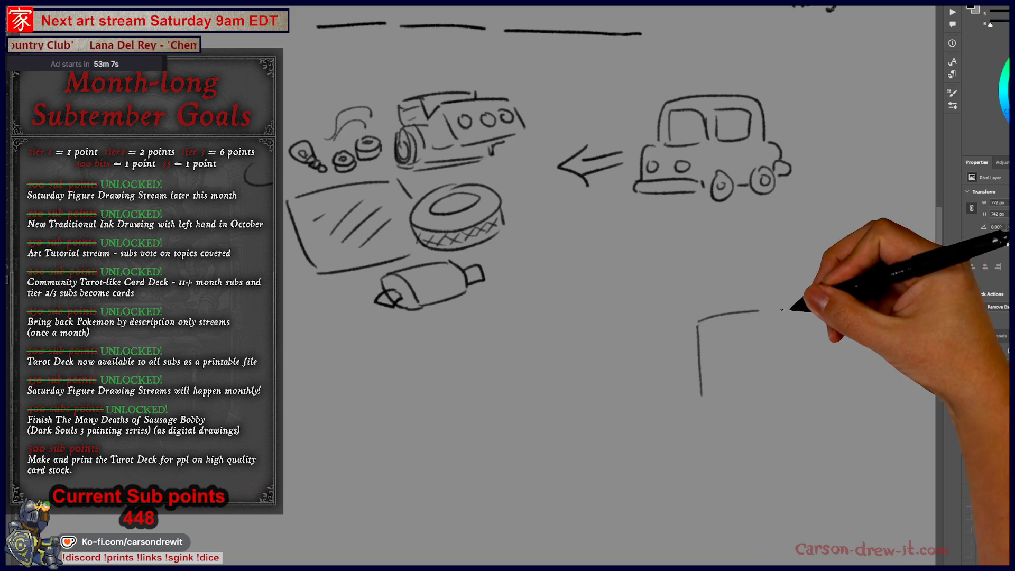
{"action": "key", "text": "ctrl+z"}
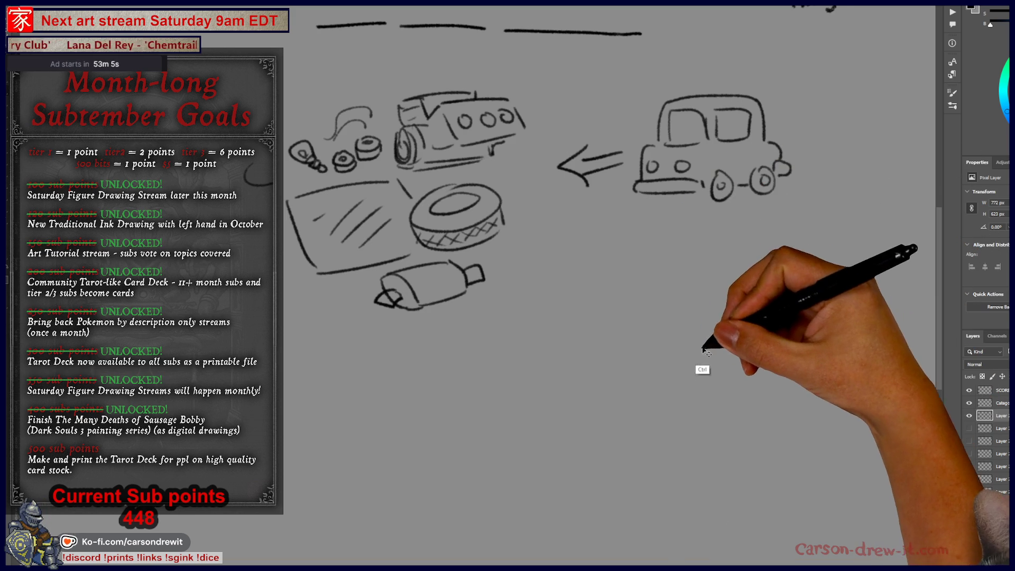
{"action": "left_click_drag", "start_coordinate": [679, 332], "coordinate": [737, 457]}
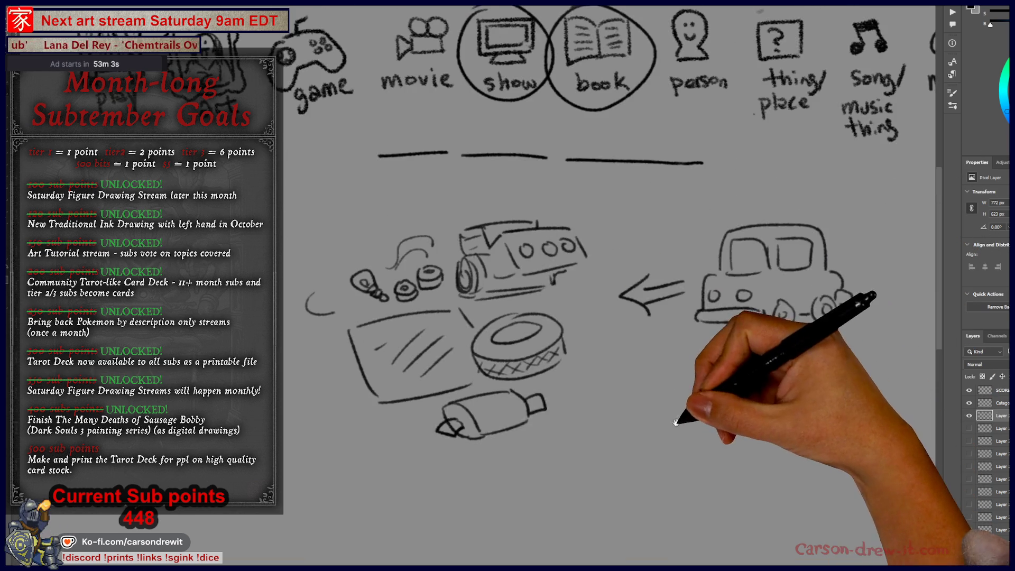
Finish the third-blank oval, circle the car-parts group, and draw the arrow and long line down
{"action": "mouse_move", "coordinate": [658, 153]}
{"action": "left_mouse_down"}
{"action": "mouse_move", "coordinate": [634, 116]}
{"action": "mouse_move", "coordinate": [580, 191]}
{"action": "mouse_move", "coordinate": [630, 116]}
{"action": "left_mouse_up"}
{"action": "mouse_move", "coordinate": [607, 193]}
{"action": "left_mouse_down"}
{"action": "mouse_move", "coordinate": [585, 229]}
{"action": "mouse_move", "coordinate": [603, 230]}
{"action": "left_mouse_up"}
{"action": "mouse_move", "coordinate": [545, 206]}
{"action": "left_mouse_down"}
{"action": "mouse_move", "coordinate": [302, 338]}
{"action": "mouse_move", "coordinate": [581, 209]}
{"action": "mouse_move", "coordinate": [558, 143]}
{"action": "mouse_move", "coordinate": [603, 373]}
{"action": "left_mouse_up"}
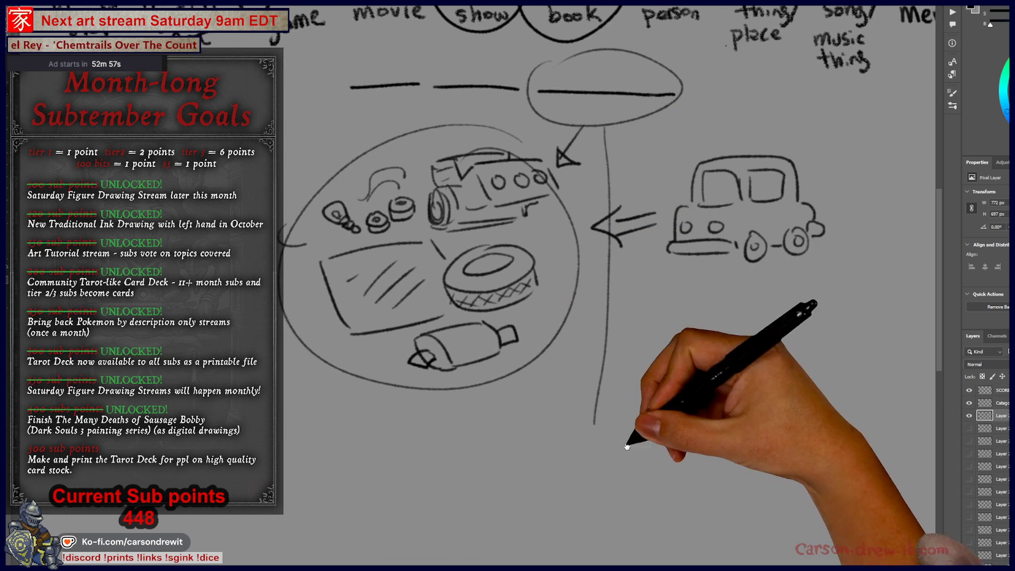
{"action": "left_click_drag", "start_coordinate": [675, 335], "coordinate": [670, 288]}
{"action": "mouse_move", "coordinate": [596, 325]}
{"action": "left_mouse_down"}
{"action": "mouse_move", "coordinate": [589, 374]}
{"action": "mouse_move", "coordinate": [596, 360]}
{"action": "mouse_move", "coordinate": [575, 367]}
{"action": "left_mouse_up"}
Start a new shape below the car, then undo the unwanted trapezoid strokes
{"action": "scroll", "coordinate": [671, 399], "scroll_direction": "down", "scroll_amount": 2}
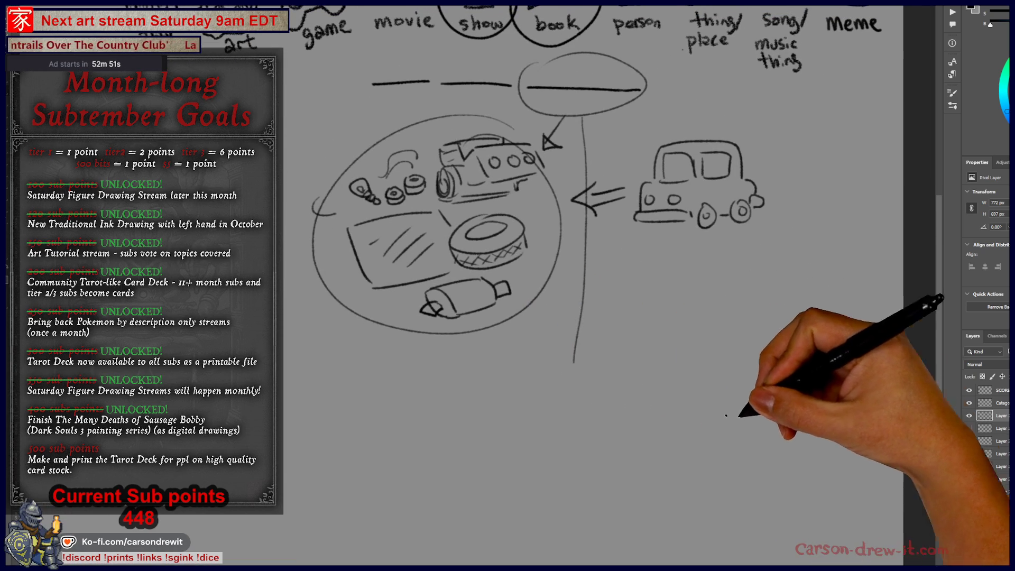
{"action": "left_click_drag", "start_coordinate": [655, 321], "coordinate": [698, 325]}
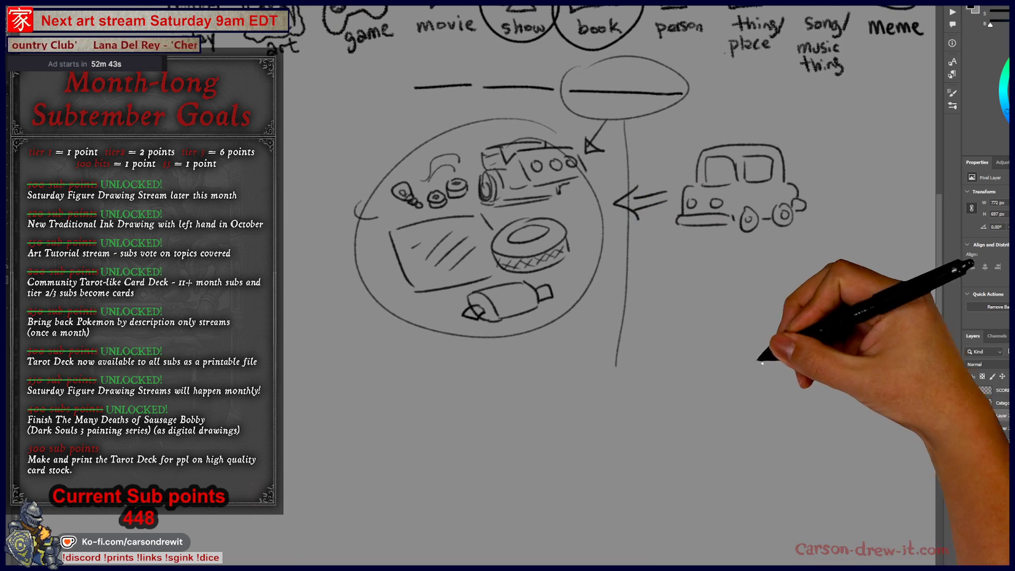
{"action": "left_click_drag", "start_coordinate": [753, 267], "coordinate": [745, 268]}
{"action": "left_click_drag", "start_coordinate": [813, 254], "coordinate": [814, 262]}
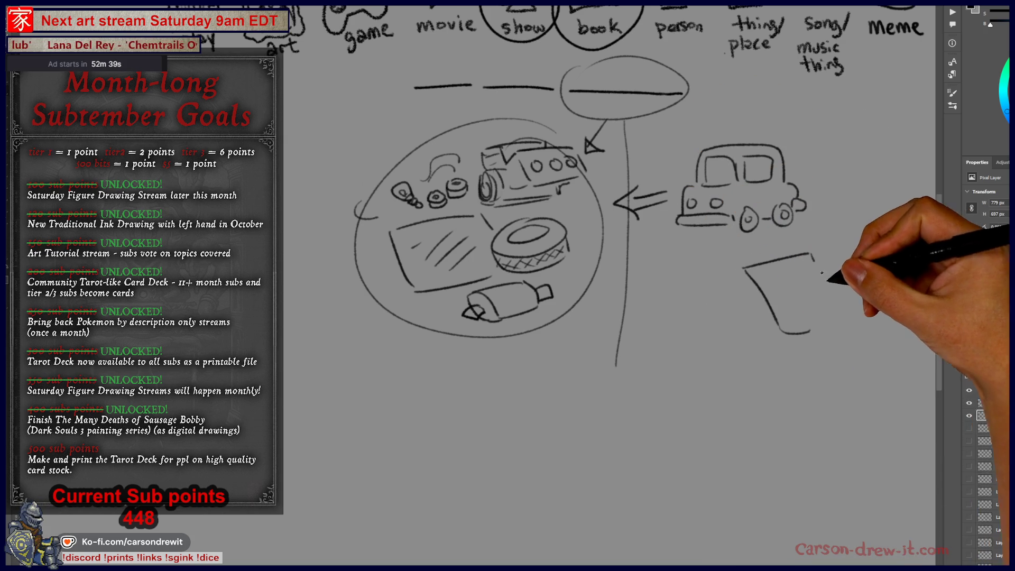
{"action": "key", "text": "ctrl+z"}
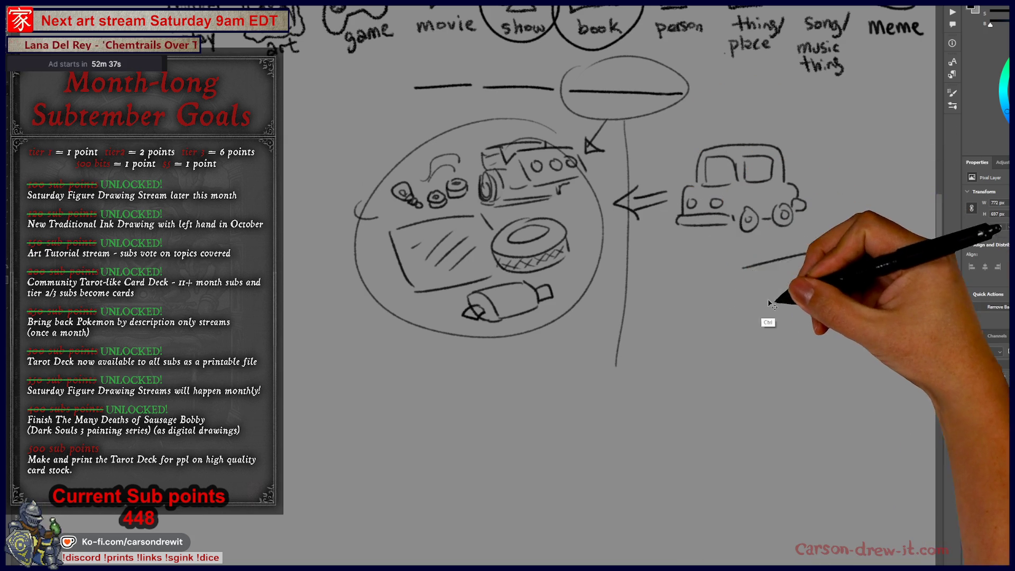
Close the card stack's top face below the car and shorten the long line under the oval
{"action": "left_click_drag", "start_coordinate": [751, 283], "coordinate": [806, 292]}
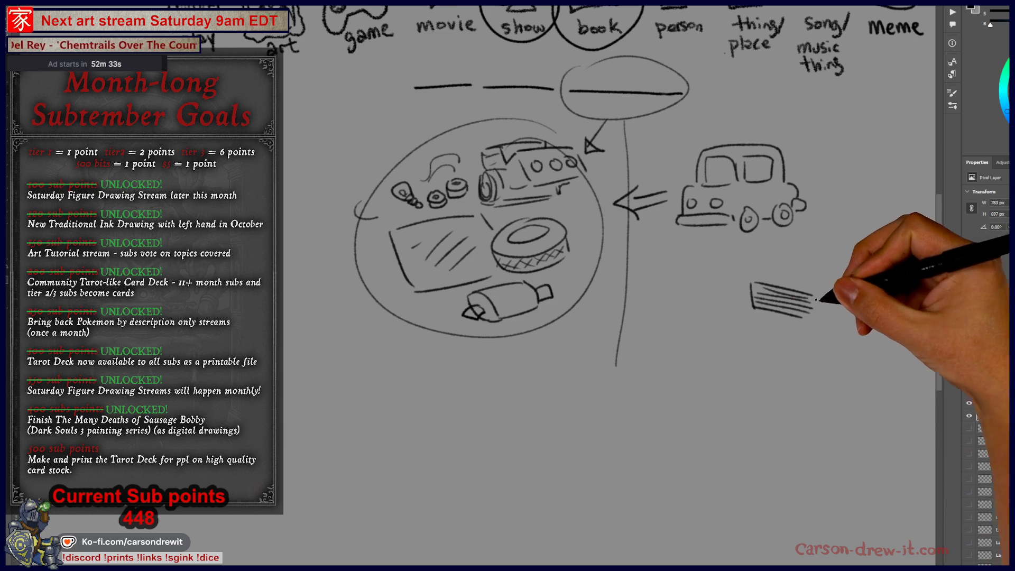
{"action": "mouse_move", "coordinate": [755, 284]}
{"action": "left_mouse_down"}
{"action": "mouse_move", "coordinate": [849, 270]}
{"action": "mouse_move", "coordinate": [832, 300]}
{"action": "left_mouse_up"}
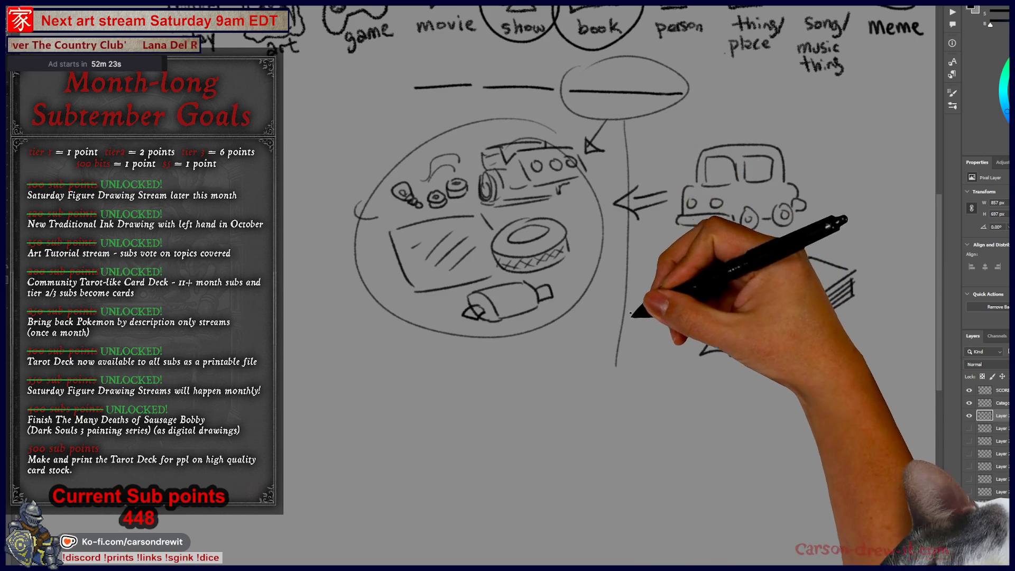
{"action": "left_click_drag", "start_coordinate": [630, 234], "coordinate": [626, 132]}
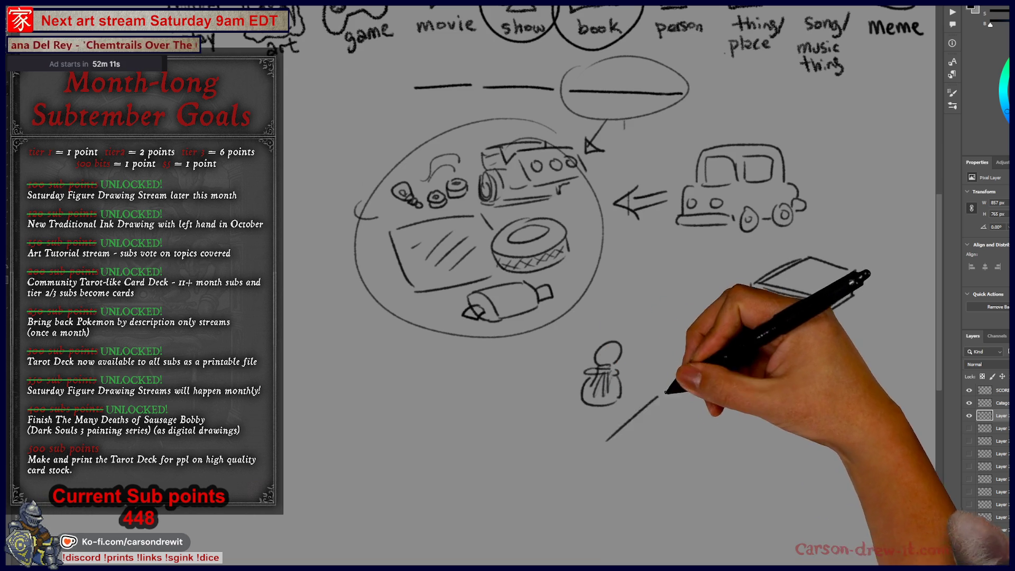
Draw flat pattern sheets with diagonal edges and corners at the lower left of the dress form
{"action": "left_click_drag", "start_coordinate": [677, 453], "coordinate": [685, 448]}
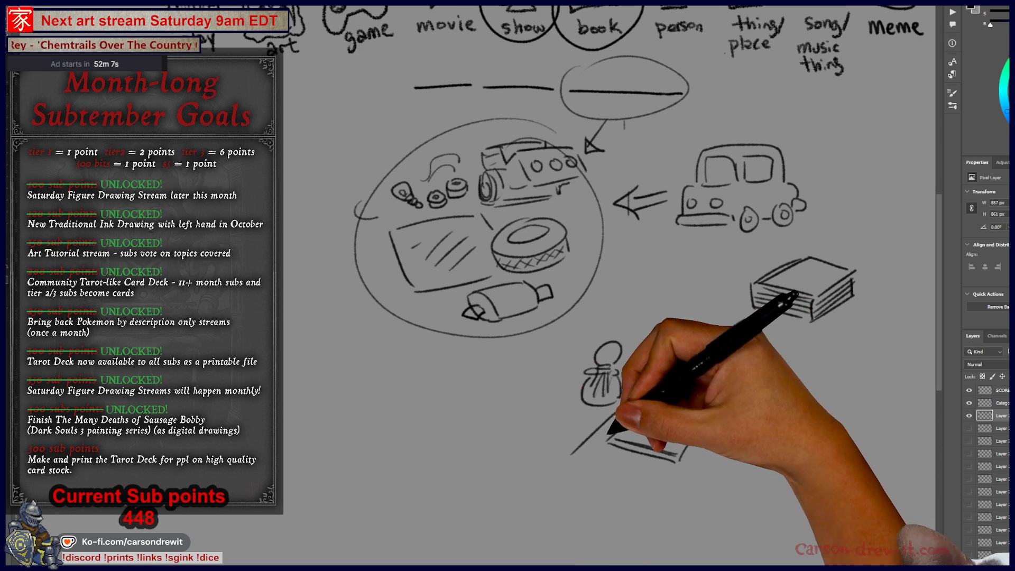
{"action": "left_click_drag", "start_coordinate": [528, 463], "coordinate": [588, 419]}
{"action": "left_click_drag", "start_coordinate": [529, 462], "coordinate": [587, 485]}
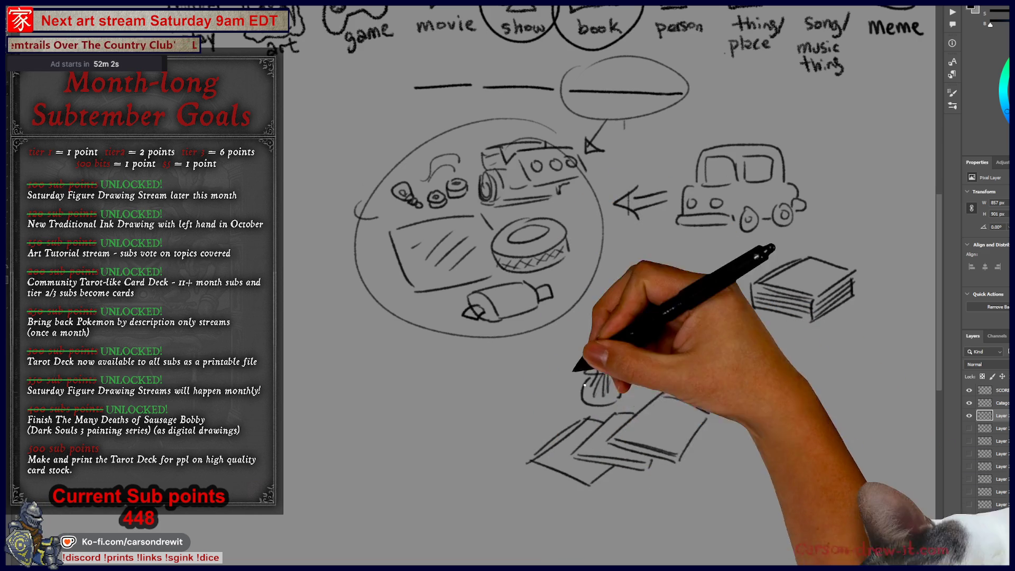
{"action": "left_click_drag", "start_coordinate": [759, 322], "coordinate": [704, 353]}
{"action": "mouse_move", "coordinate": [516, 376]}
{"action": "left_mouse_down"}
{"action": "mouse_move", "coordinate": [529, 440]}
{"action": "mouse_move", "coordinate": [698, 431]}
{"action": "left_mouse_up"}
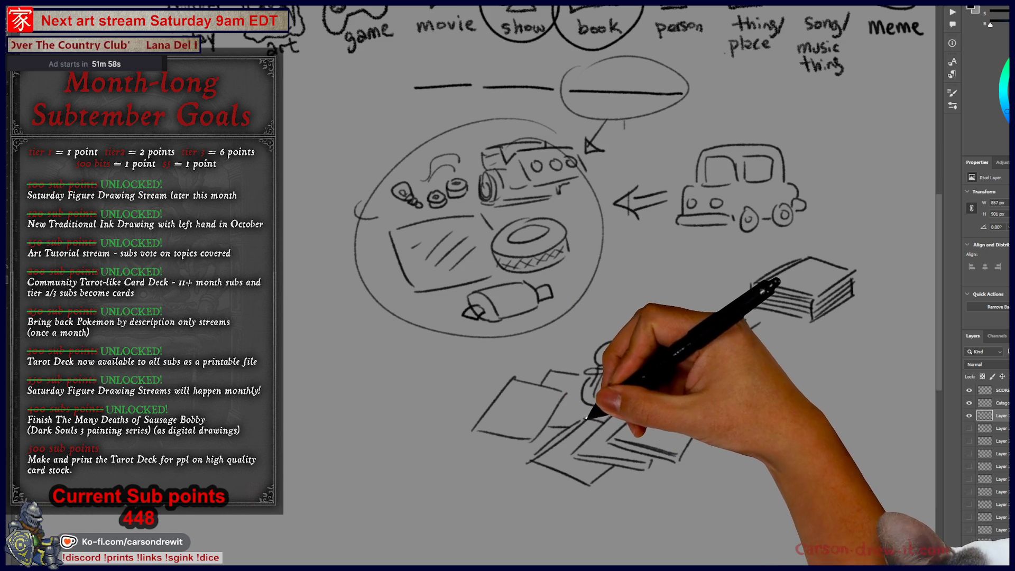
{"action": "left_click_drag", "start_coordinate": [589, 453], "coordinate": [559, 456]}
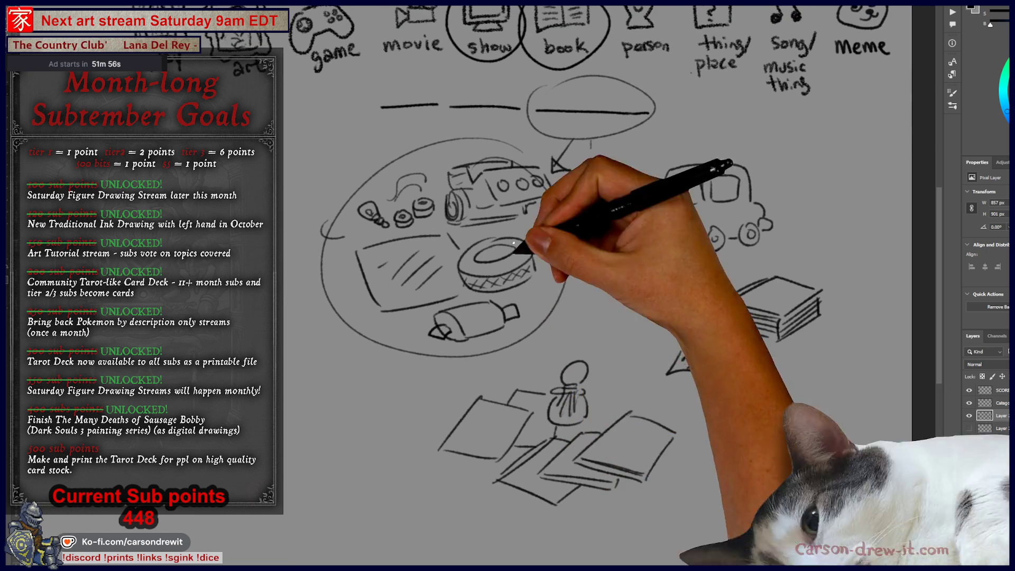
Add more pattern sheet strokes around the dress form
{"action": "left_click_drag", "start_coordinate": [609, 184], "coordinate": [612, 218]}
{"action": "left_click_drag", "start_coordinate": [598, 200], "coordinate": [640, 189]}
{"action": "left_click_drag", "start_coordinate": [603, 208], "coordinate": [641, 203]}
{"action": "left_click_drag", "start_coordinate": [545, 370], "coordinate": [534, 361]}
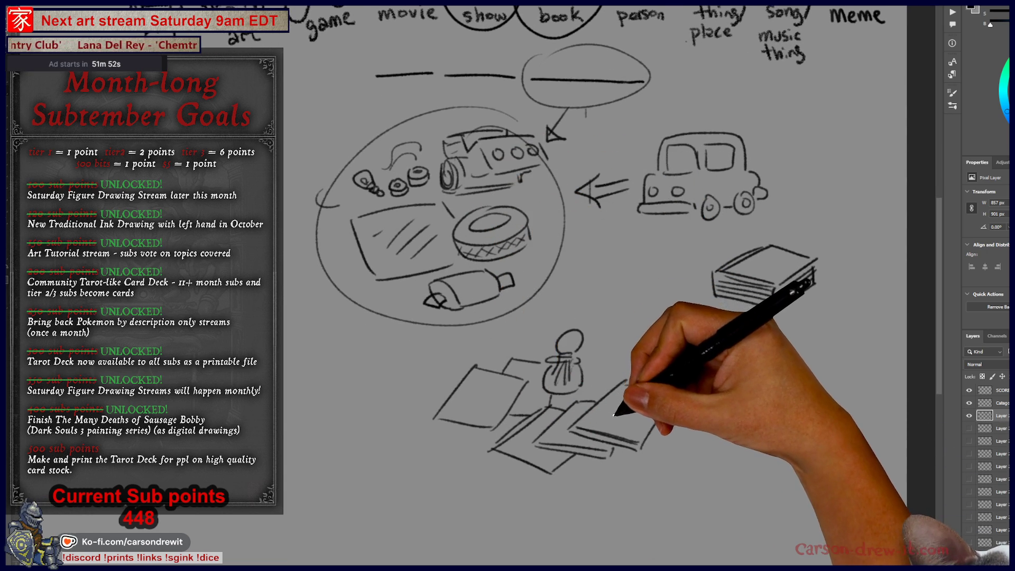
{"action": "left_click_drag", "start_coordinate": [624, 405], "coordinate": [633, 414]}
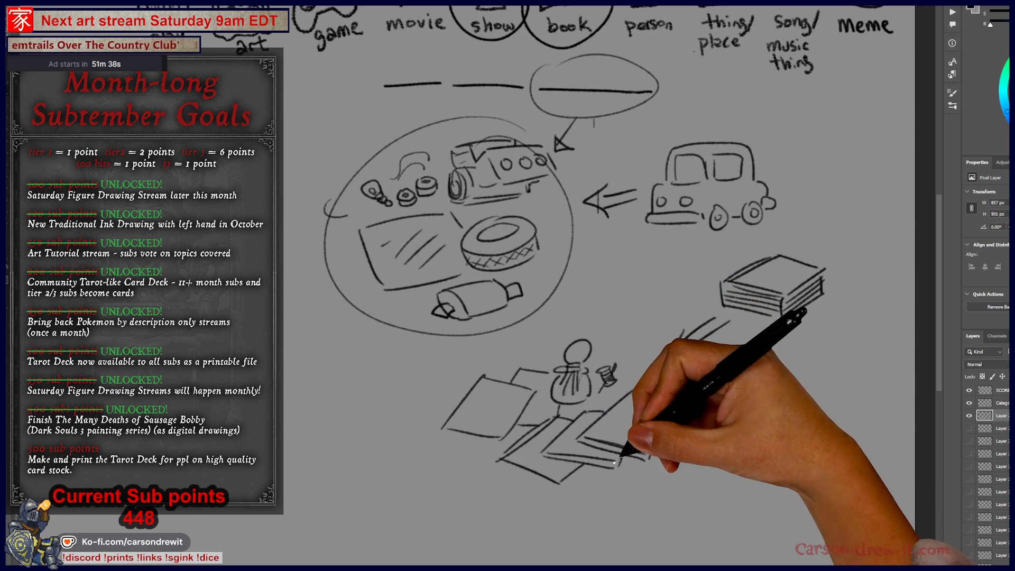
{"action": "left_click_drag", "start_coordinate": [658, 415], "coordinate": [676, 404]}
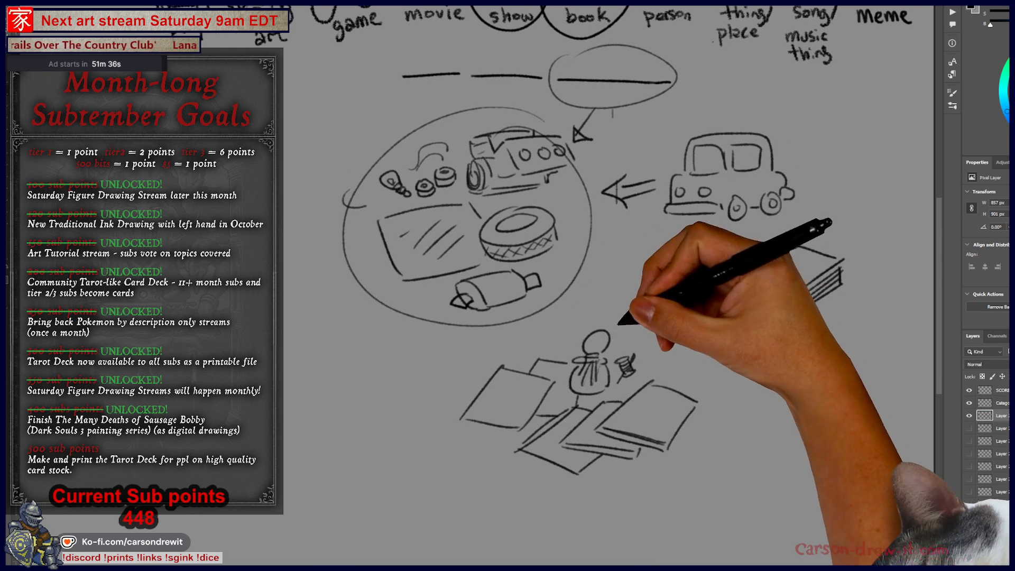
Circle the dress-form group and draw an arrow from the top oval down to the lower circle
{"action": "left_click_drag", "start_coordinate": [603, 306], "coordinate": [608, 308]}
{"action": "left_click_drag", "start_coordinate": [748, 309], "coordinate": [691, 344]}
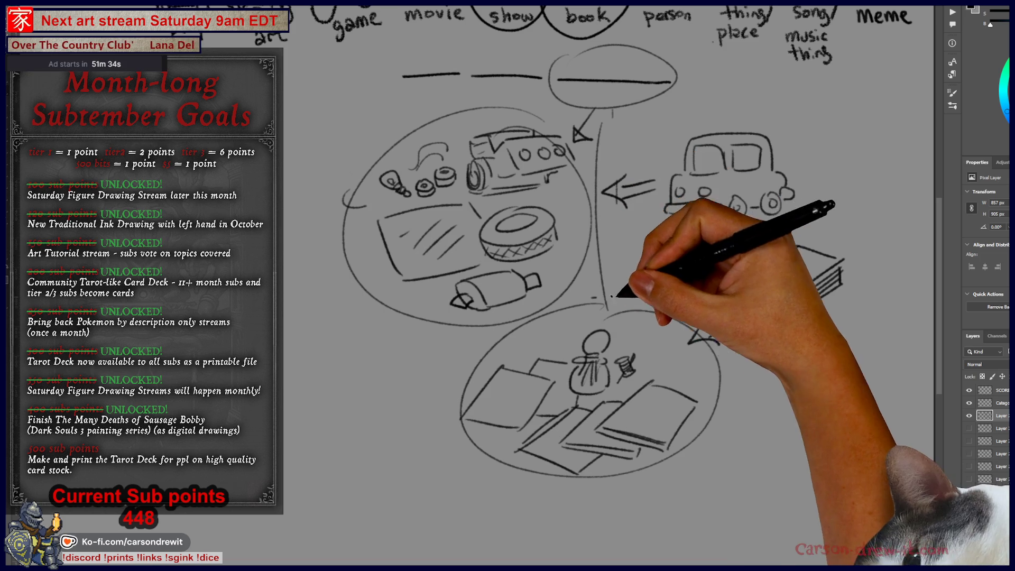
{"action": "left_click_drag", "start_coordinate": [595, 112], "coordinate": [606, 306]}
{"action": "left_click_drag", "start_coordinate": [597, 294], "coordinate": [619, 295]}
{"action": "mouse_move", "coordinate": [611, 146]}
{"action": "left_mouse_down"}
{"action": "mouse_move", "coordinate": [703, 124]}
{"action": "mouse_move", "coordinate": [548, 82]}
{"action": "left_mouse_up"}
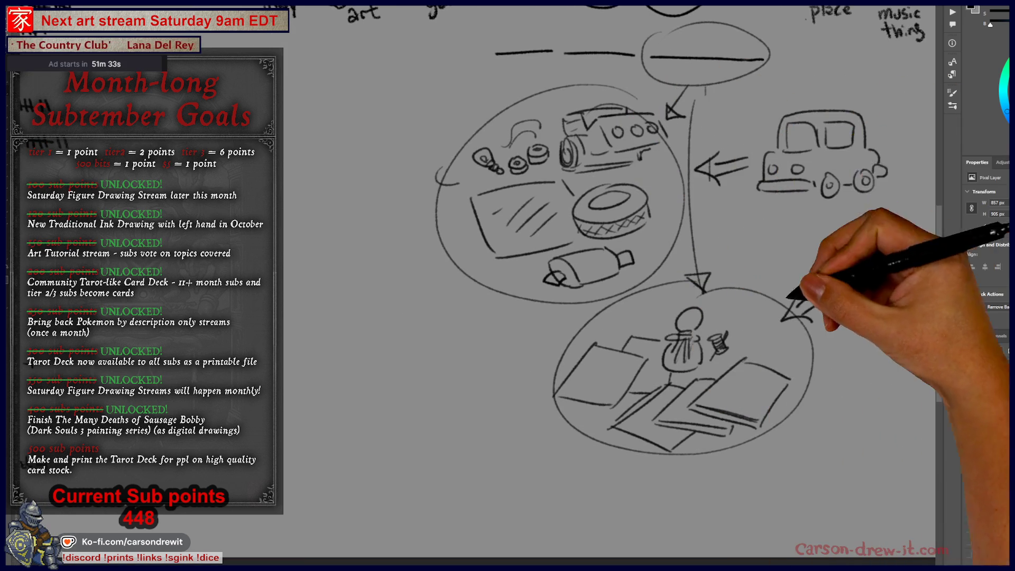
{"action": "left_click_drag", "start_coordinate": [721, 336], "coordinate": [690, 367]}
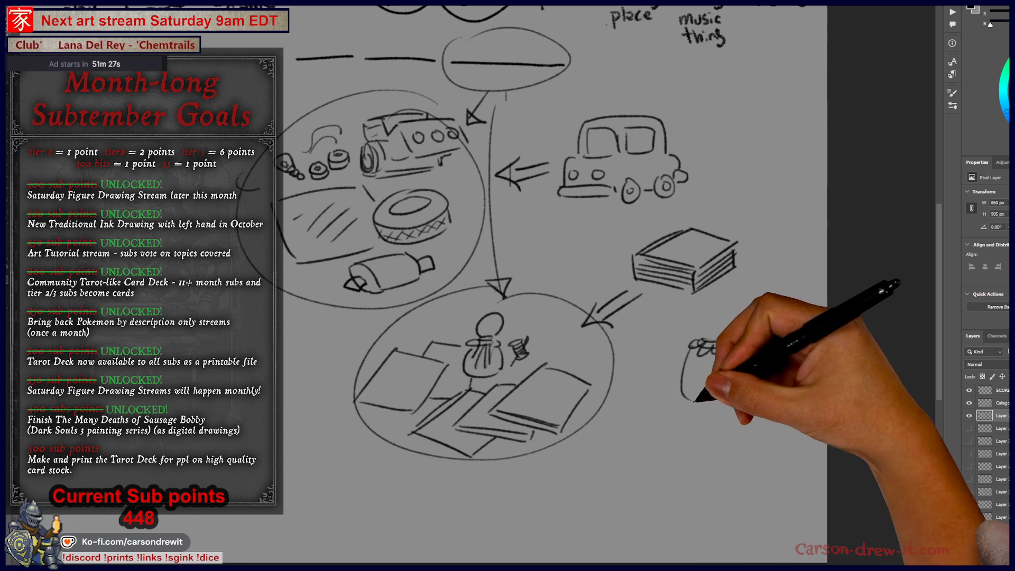
Sketch a ruffled dress with collar and scalloped hem, plus an arrow below pointing down-left
{"action": "left_click_drag", "start_coordinate": [736, 398], "coordinate": [762, 388]}
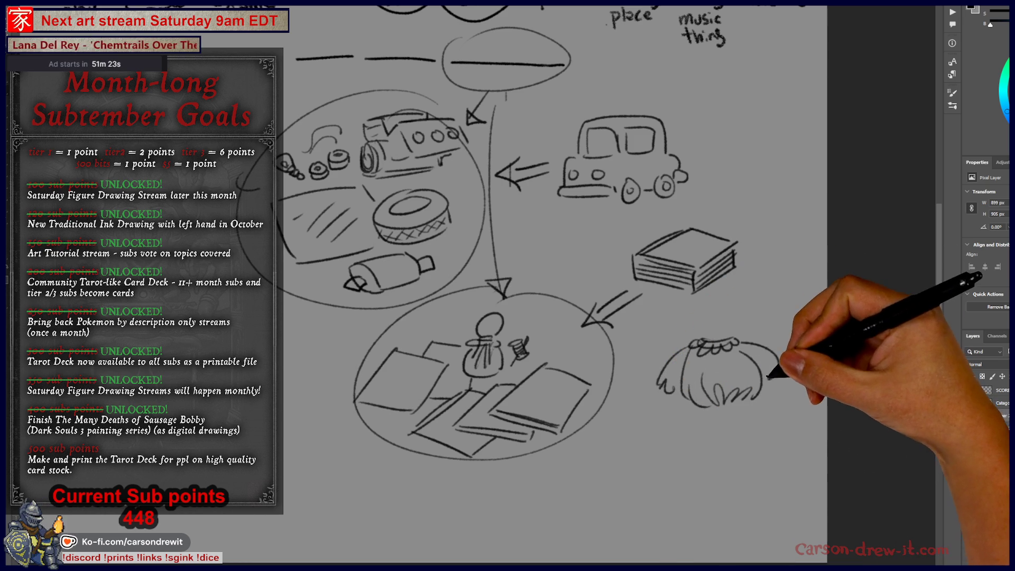
{"action": "left_click_drag", "start_coordinate": [677, 389], "coordinate": [663, 394]}
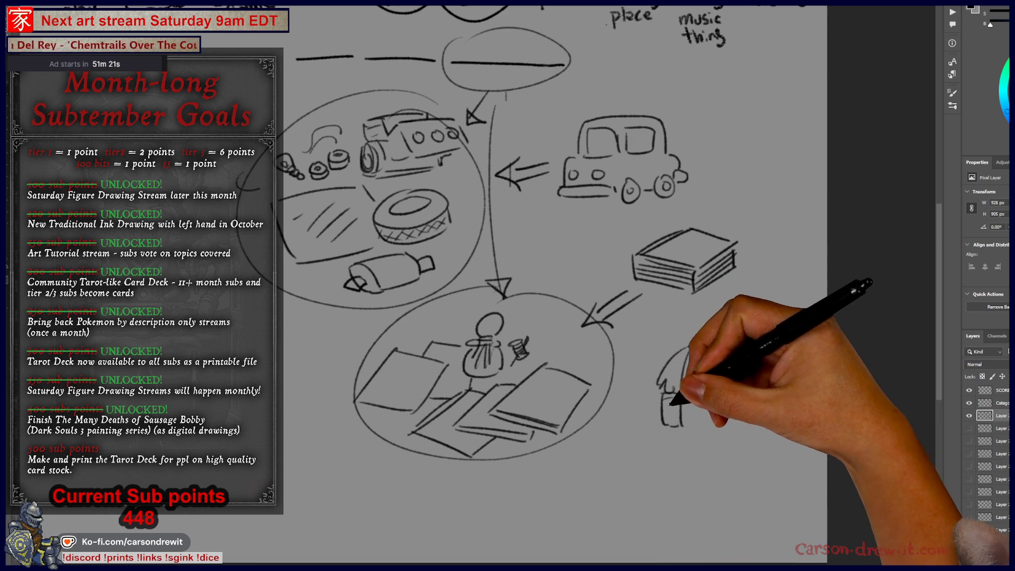
{"action": "left_click_drag", "start_coordinate": [771, 410], "coordinate": [764, 381]}
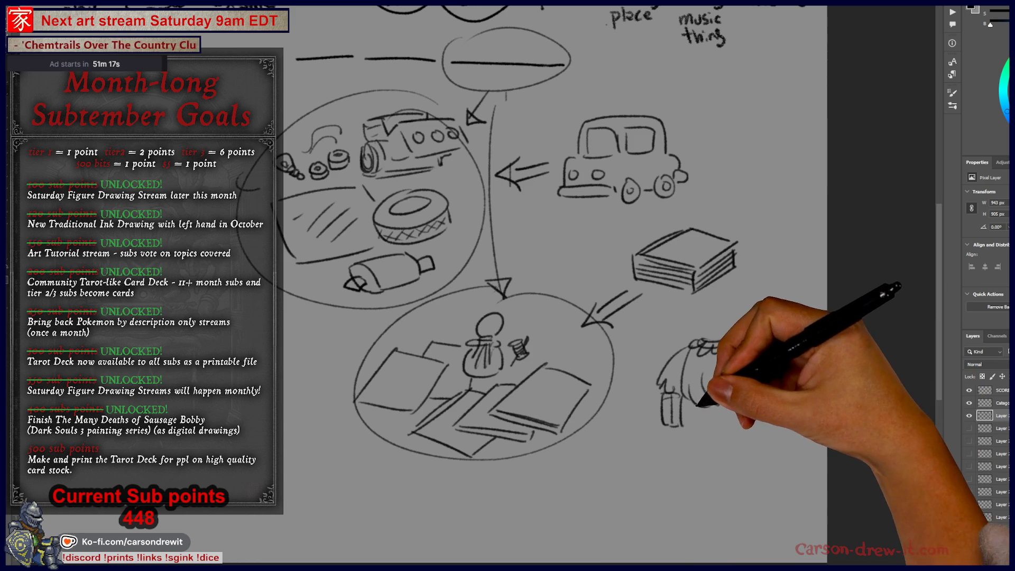
{"action": "mouse_move", "coordinate": [699, 409]}
{"action": "left_mouse_down"}
{"action": "mouse_move", "coordinate": [720, 465]}
{"action": "mouse_move", "coordinate": [745, 456]}
{"action": "left_mouse_up"}
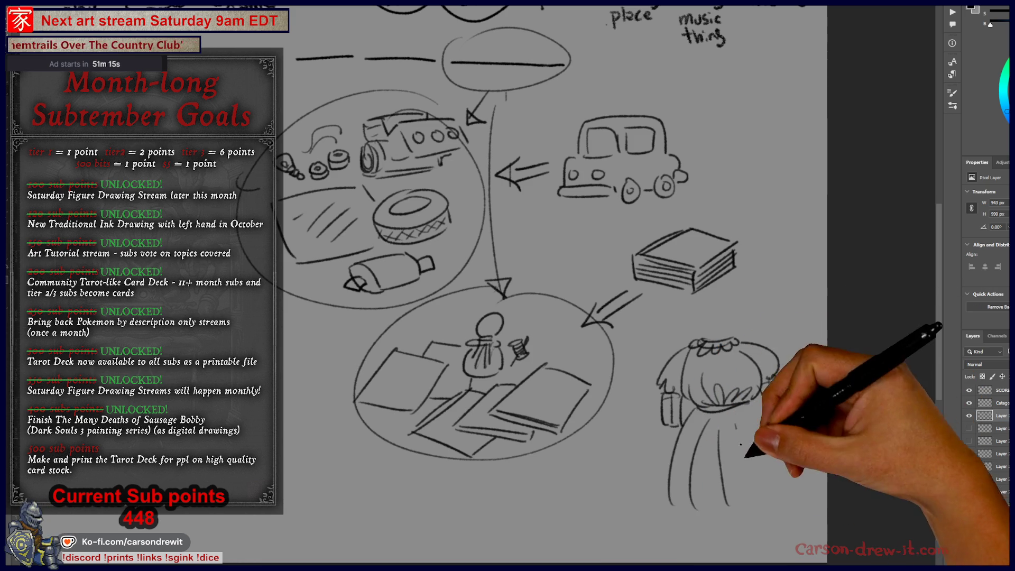
{"action": "left_click_drag", "start_coordinate": [777, 502], "coordinate": [682, 510]}
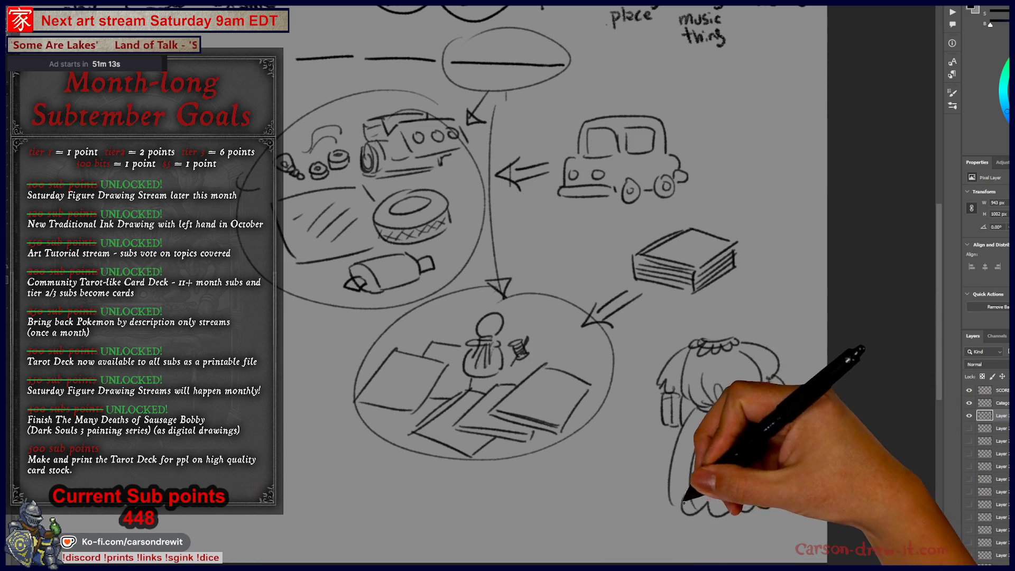
{"action": "left_click_drag", "start_coordinate": [645, 456], "coordinate": [587, 488]}
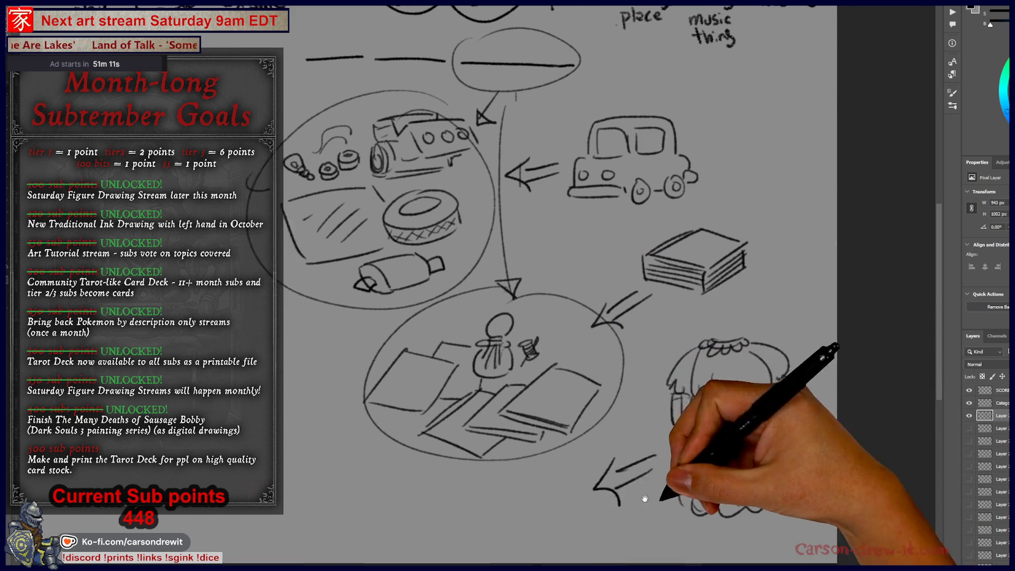
Start a new bottom circle and draw a curve left of the scroll, undoing then restoring it
{"action": "mouse_move", "coordinate": [595, 529]}
{"action": "left_mouse_down"}
{"action": "mouse_move", "coordinate": [587, 492]}
{"action": "mouse_move", "coordinate": [574, 521]}
{"action": "left_mouse_up"}
{"action": "left_click_drag", "start_coordinate": [650, 535], "coordinate": [555, 521]}
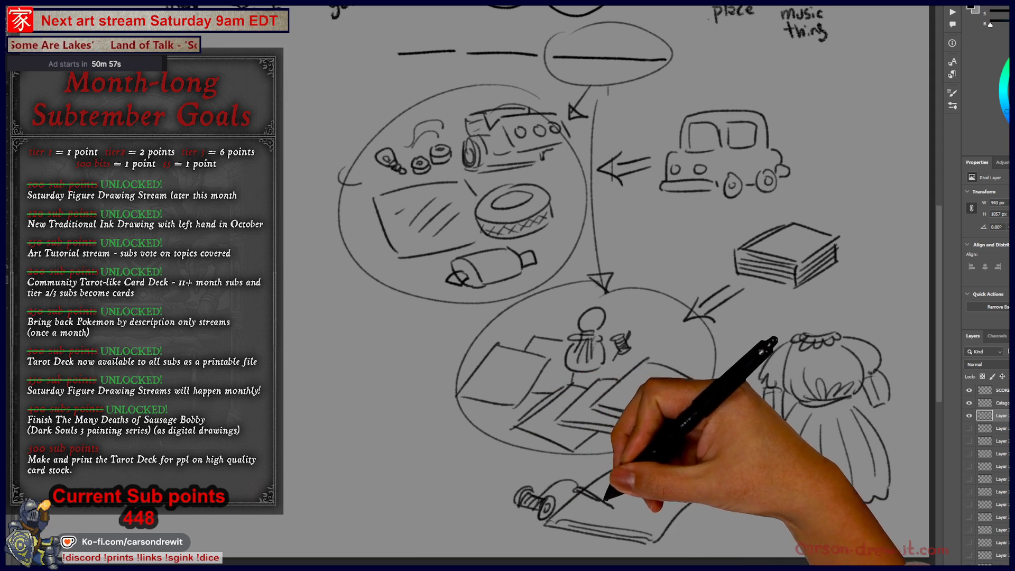
{"action": "left_click_drag", "start_coordinate": [442, 502], "coordinate": [515, 462]}
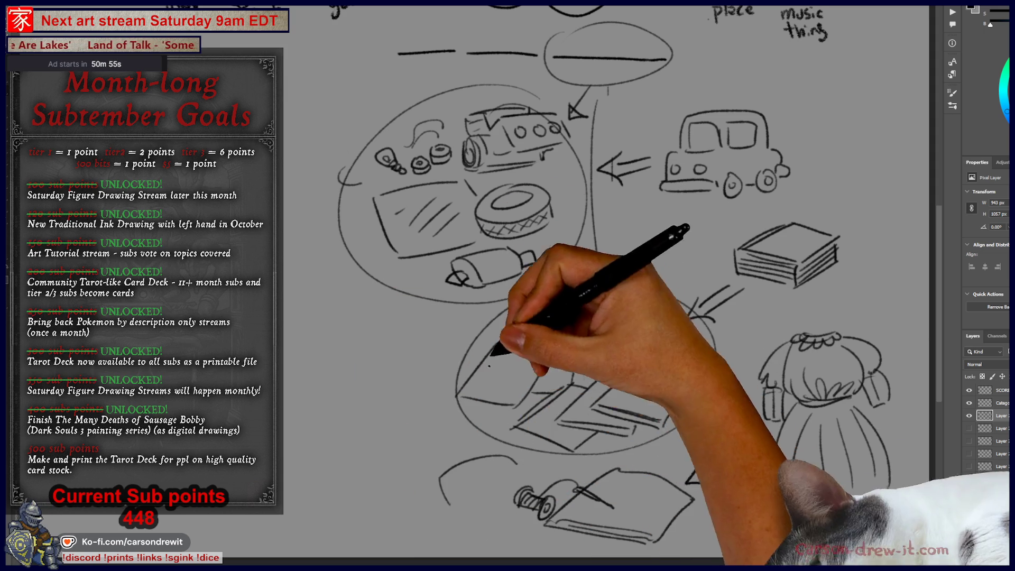
{"action": "key", "text": "ctrl+z"}
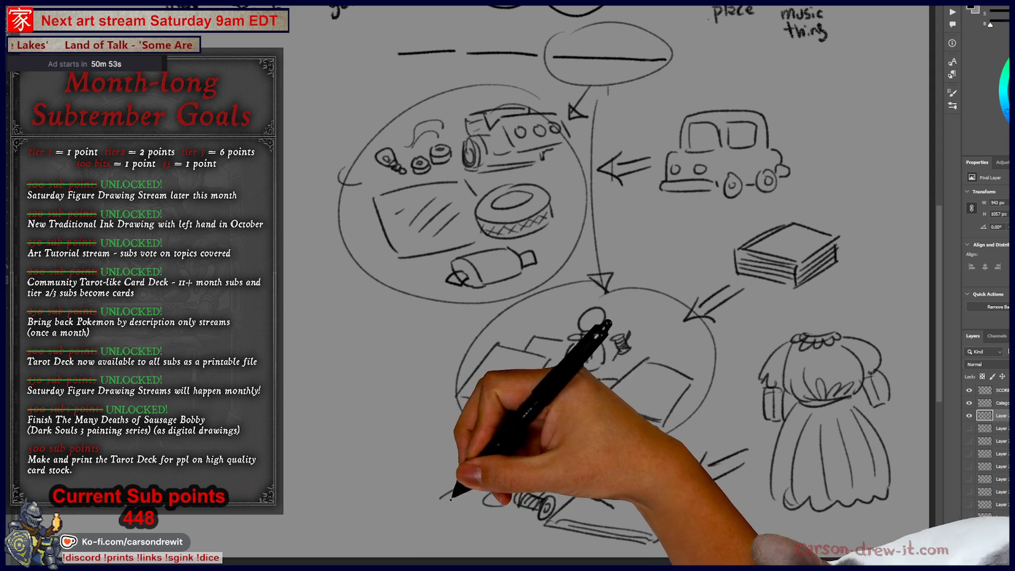
{"action": "key", "text": "ctrl+shift+z"}
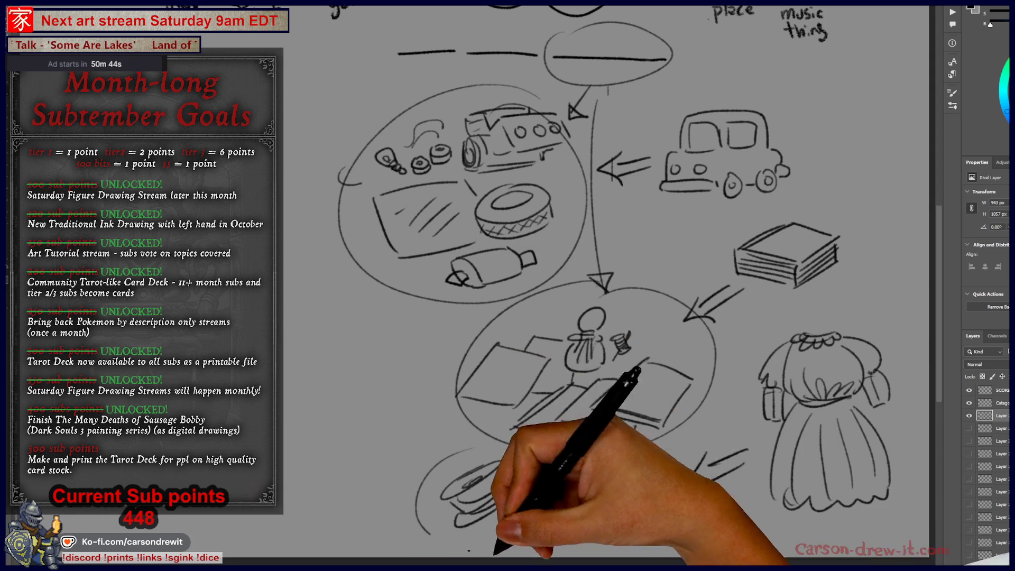
Link the top blank to the bottom circle with a long arrow, add arrowheads, and outline the skirt
{"action": "left_click_drag", "start_coordinate": [743, 290], "coordinate": [693, 317]}
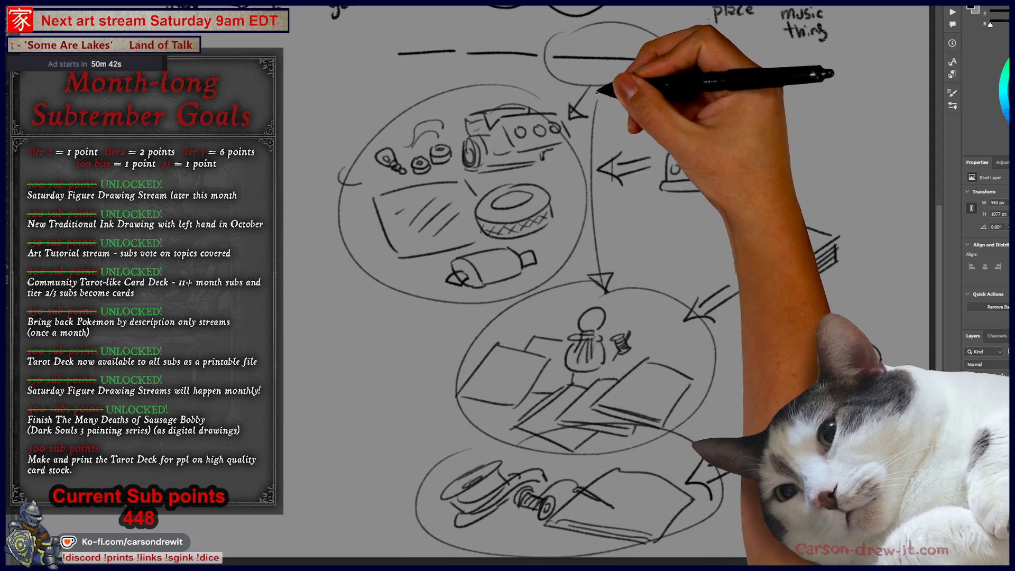
{"action": "left_click_drag", "start_coordinate": [608, 87], "coordinate": [495, 352]}
{"action": "left_click_drag", "start_coordinate": [425, 447], "coordinate": [457, 455]}
{"action": "left_click_drag", "start_coordinate": [704, 454], "coordinate": [712, 509]}
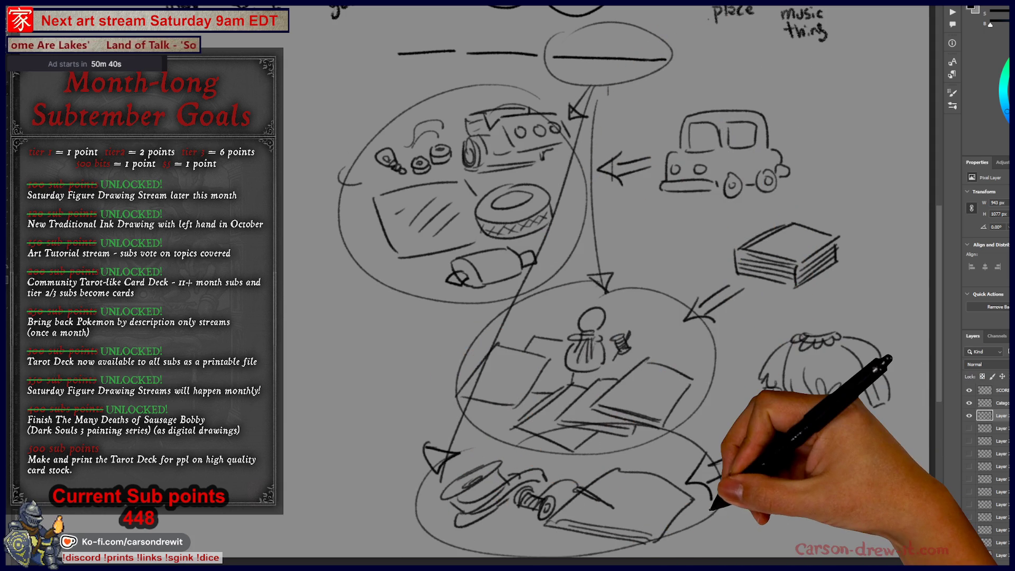
{"action": "key", "text": "ctrl+minus"}
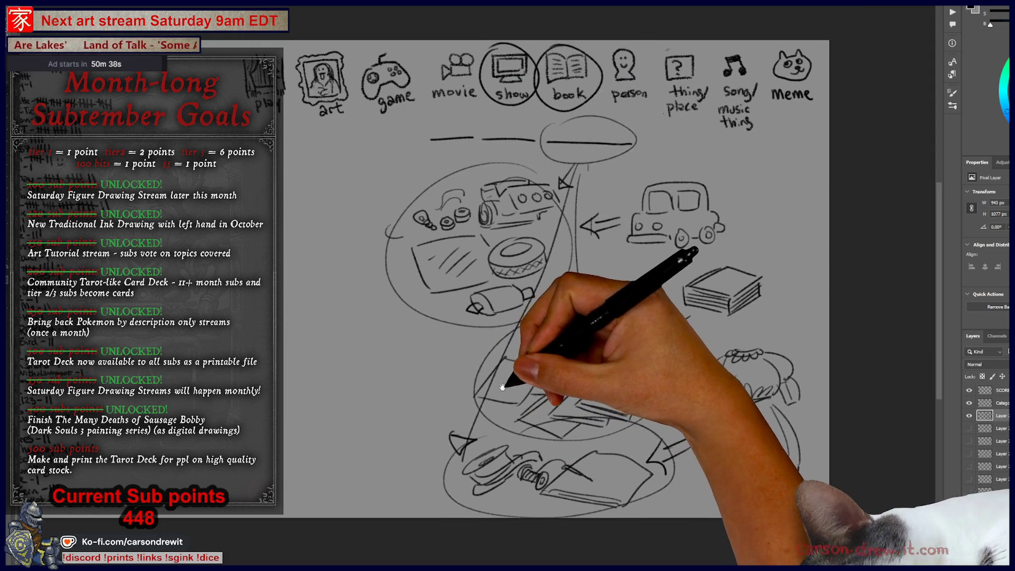
{"action": "mouse_move", "coordinate": [726, 455]}
{"action": "left_mouse_down"}
{"action": "mouse_move", "coordinate": [747, 386]}
{"action": "mouse_move", "coordinate": [815, 455]}
{"action": "left_mouse_up"}
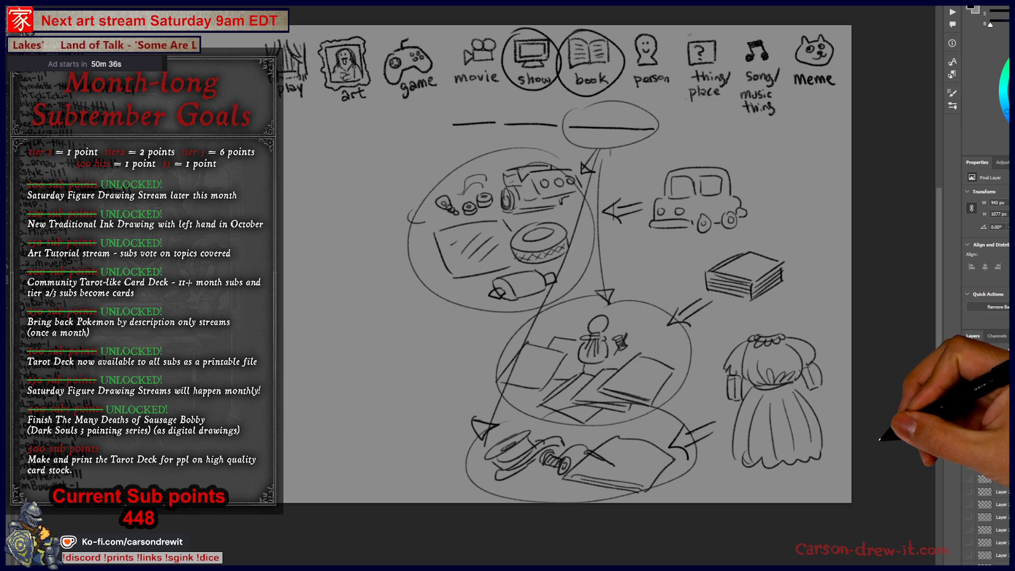
Finish the dress's waistband and sleeve
{"action": "left_click_drag", "start_coordinate": [817, 381], "coordinate": [805, 439]}
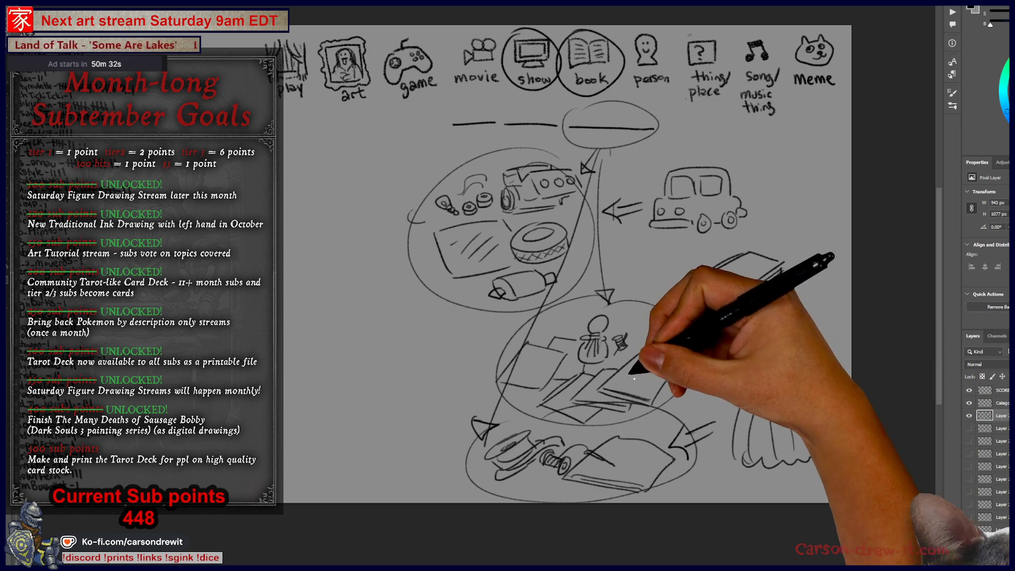
{"action": "scroll", "coordinate": [747, 358], "scroll_direction": "up", "scroll_amount": 2}
{"action": "left_click_drag", "start_coordinate": [686, 409], "coordinate": [680, 421]}
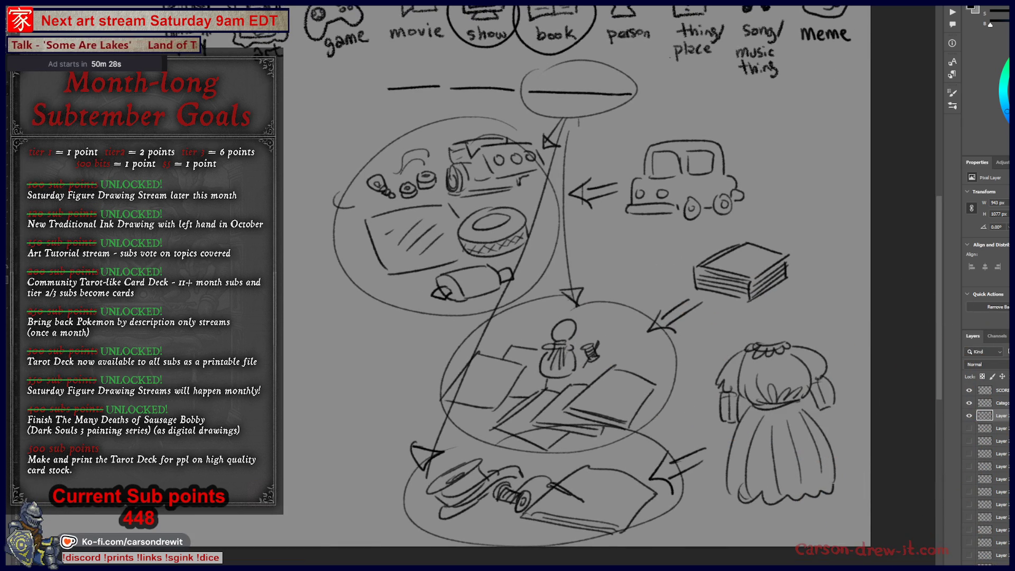
{"action": "scroll", "coordinate": [576, 479], "scroll_direction": "down", "scroll_amount": 1}
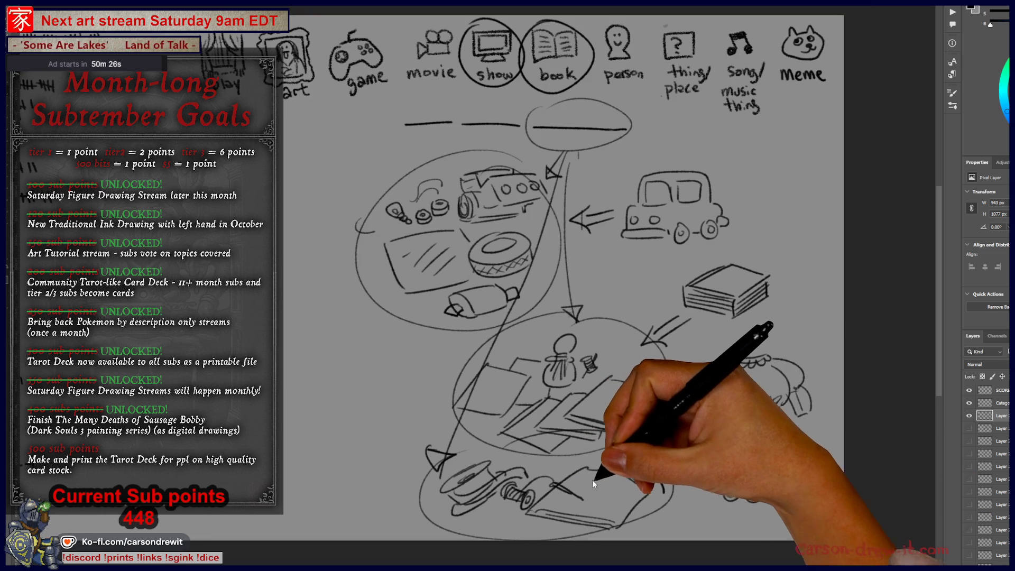
{"action": "left_click_drag", "start_coordinate": [598, 489], "coordinate": [585, 497]}
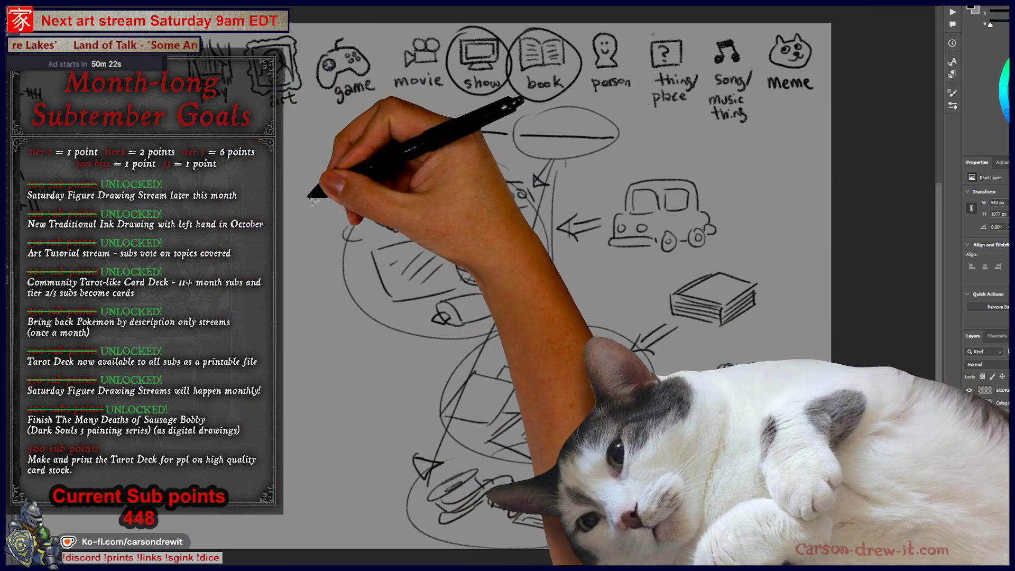
Scale the selected clue chain down with Ctrl+T and move it right to free the left side
{"action": "mouse_move", "coordinate": [313, 201]}
{"action": "left_mouse_down"}
{"action": "mouse_move", "coordinate": [356, 170]}
{"action": "mouse_move", "coordinate": [579, 159]}
{"action": "mouse_move", "coordinate": [759, 227]}
{"action": "mouse_move", "coordinate": [788, 413]}
{"action": "mouse_move", "coordinate": [412, 540]}
{"action": "mouse_move", "coordinate": [315, 203]}
{"action": "left_mouse_up"}
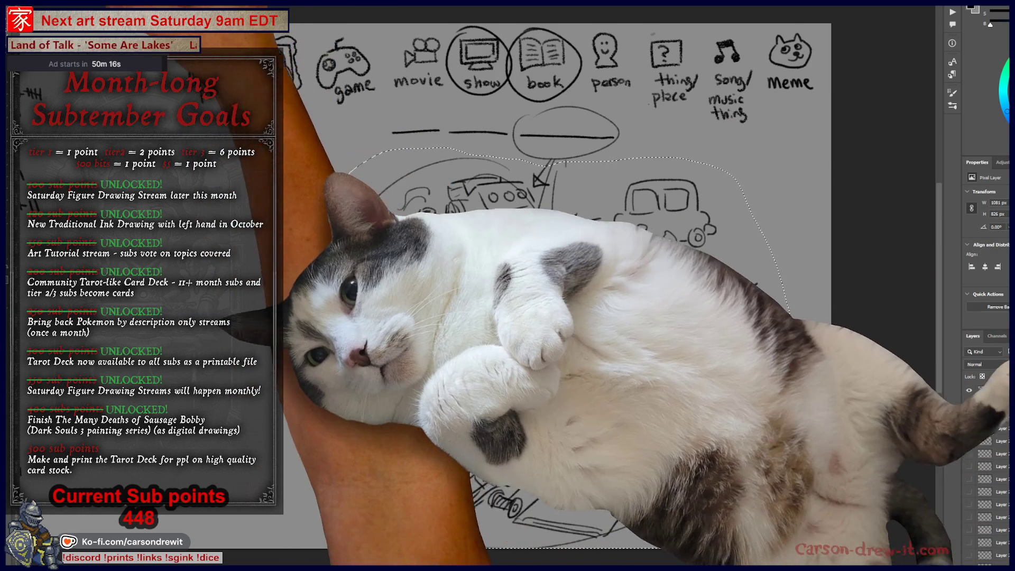
{"action": "key", "text": "ctrl+t"}
{"action": "left_click_drag", "start_coordinate": [294, 549], "coordinate": [477, 408]}
{"action": "key", "text": "Return"}
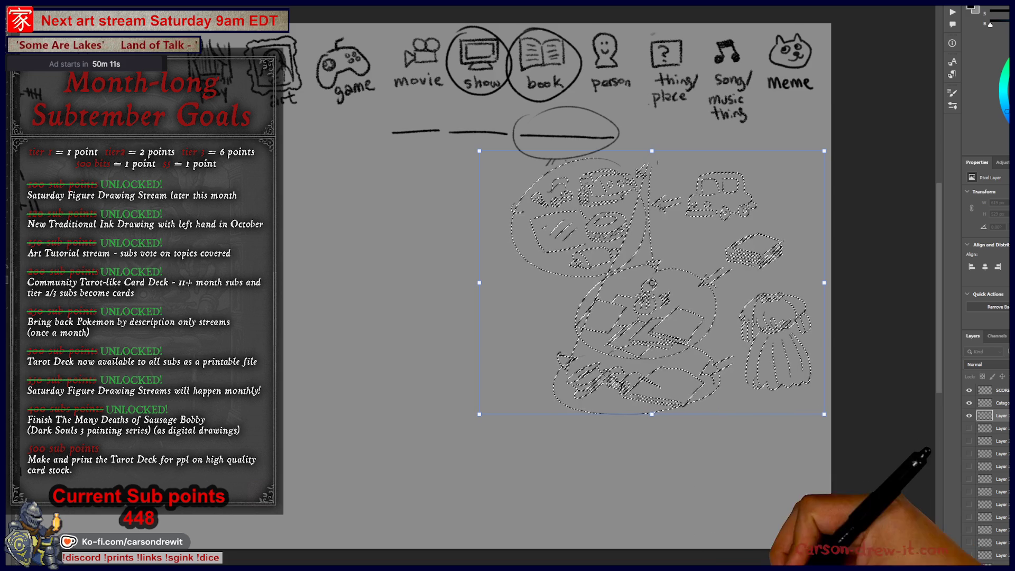
{"action": "left_click_drag", "start_coordinate": [634, 286], "coordinate": [640, 288]}
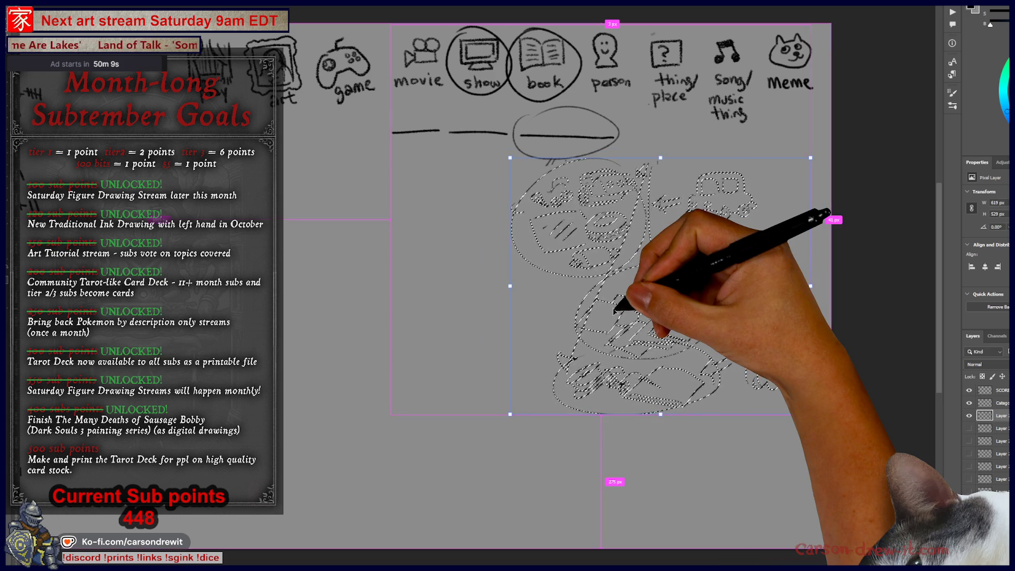
{"action": "scroll", "coordinate": [586, 266], "scroll_direction": "up", "scroll_amount": 1}
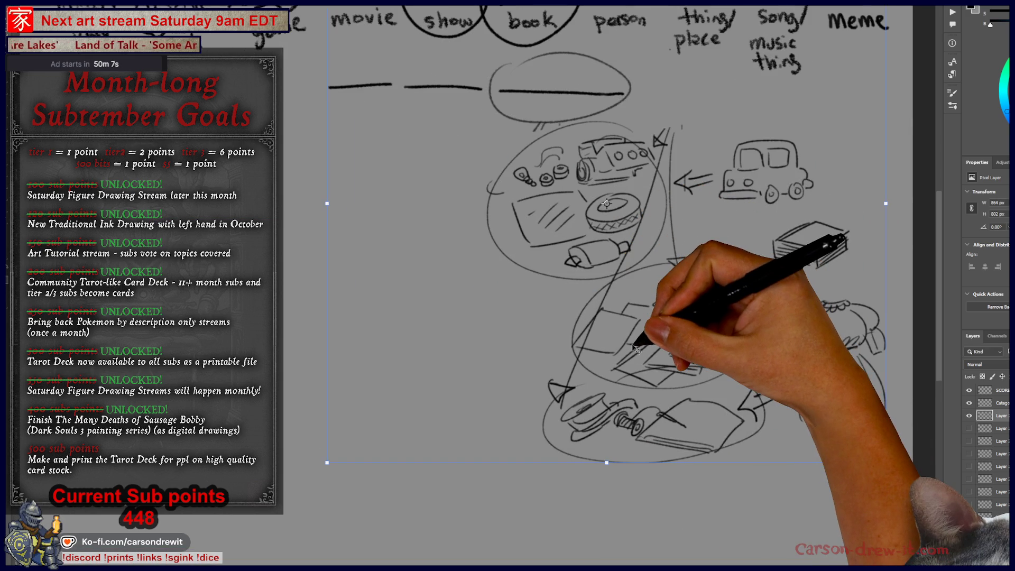
{"action": "left_click_drag", "start_coordinate": [637, 349], "coordinate": [590, 389]}
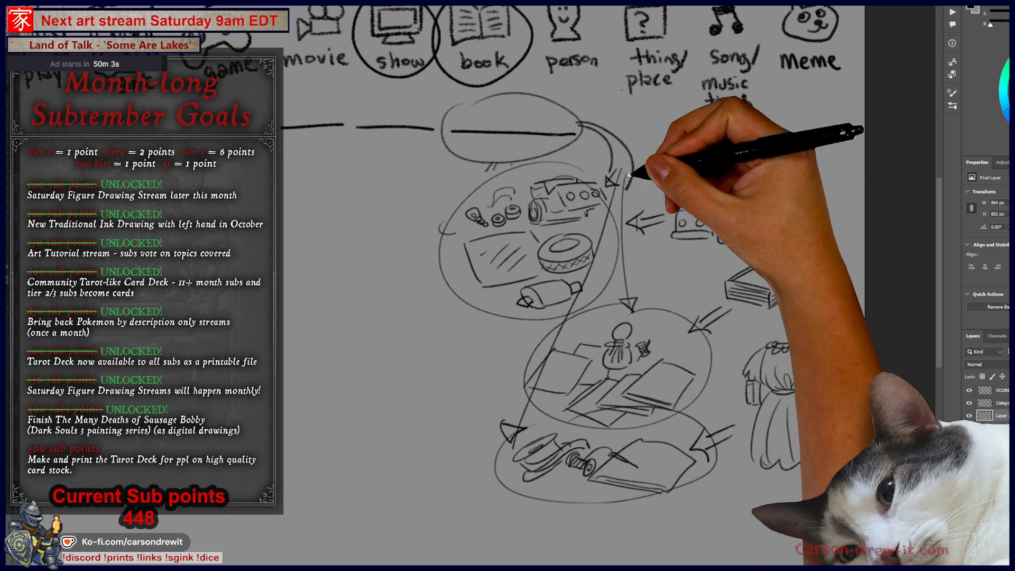
{"action": "left_click_drag", "start_coordinate": [542, 420], "coordinate": [664, 426]}
Circle the left blank, draw the figure's legs and lower body, and add an arrow to the figure
{"action": "mouse_move", "coordinate": [418, 91]}
{"action": "left_mouse_down"}
{"action": "mouse_move", "coordinate": [393, 122]}
{"action": "mouse_move", "coordinate": [421, 158]}
{"action": "left_mouse_up"}
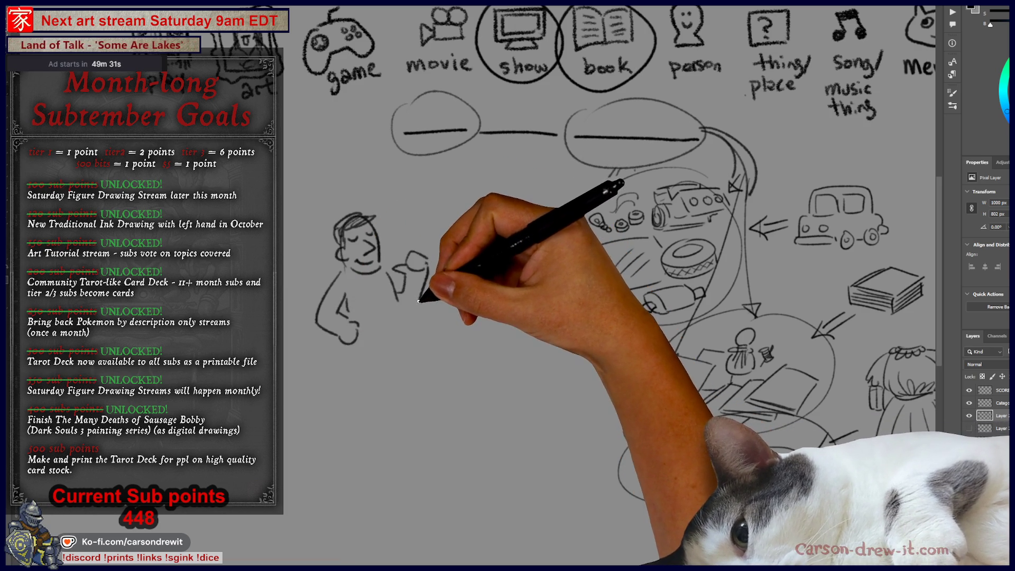
{"action": "mouse_move", "coordinate": [374, 362]}
{"action": "left_mouse_down"}
{"action": "mouse_move", "coordinate": [363, 374]}
{"action": "mouse_move", "coordinate": [363, 423]}
{"action": "mouse_move", "coordinate": [374, 363]}
{"action": "mouse_move", "coordinate": [390, 394]}
{"action": "mouse_move", "coordinate": [409, 374]}
{"action": "left_mouse_up"}
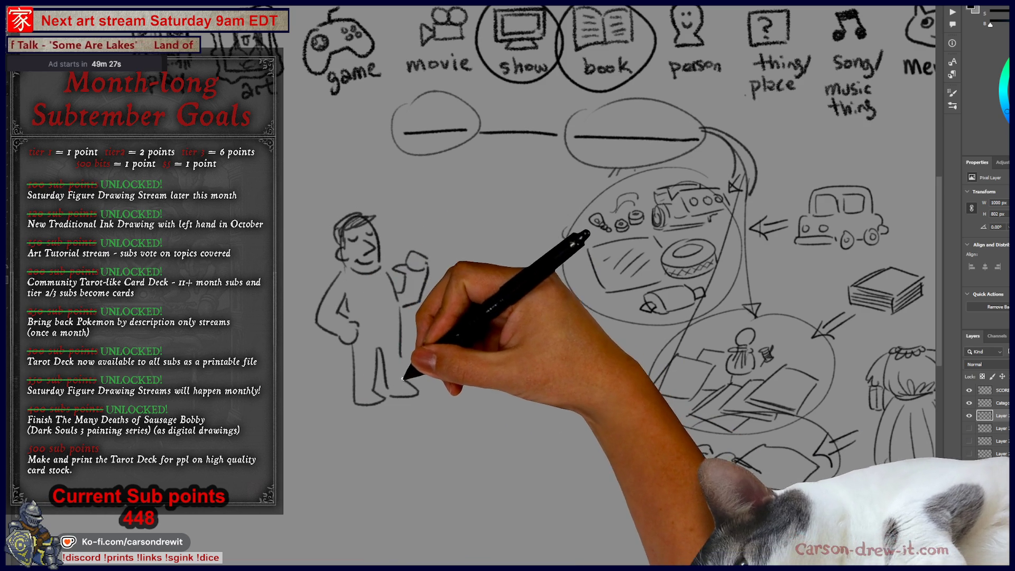
{"action": "mouse_move", "coordinate": [411, 152]}
{"action": "left_mouse_down"}
{"action": "mouse_move", "coordinate": [397, 184]}
{"action": "mouse_move", "coordinate": [381, 199]}
{"action": "mouse_move", "coordinate": [373, 191]}
{"action": "left_mouse_up"}
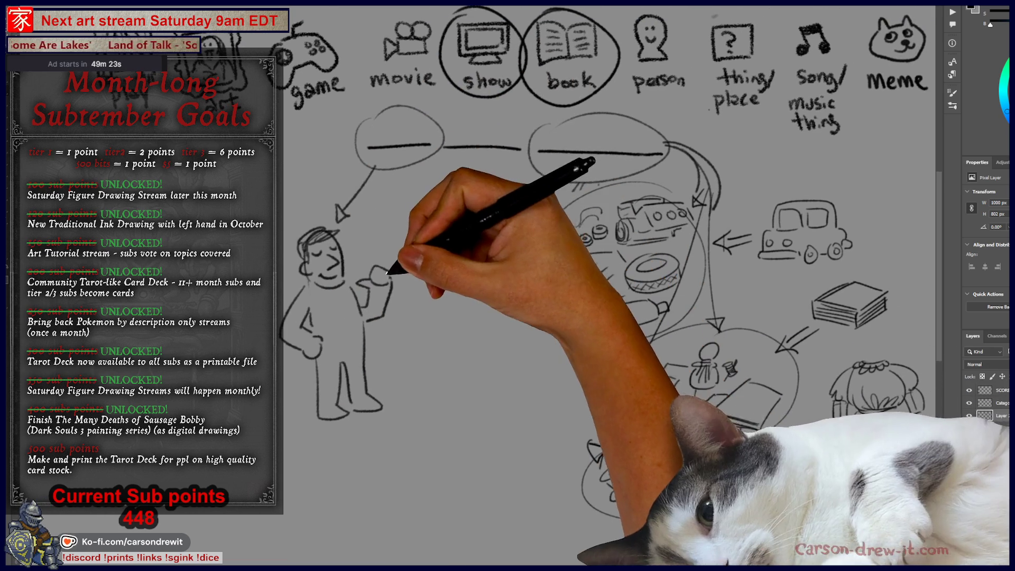
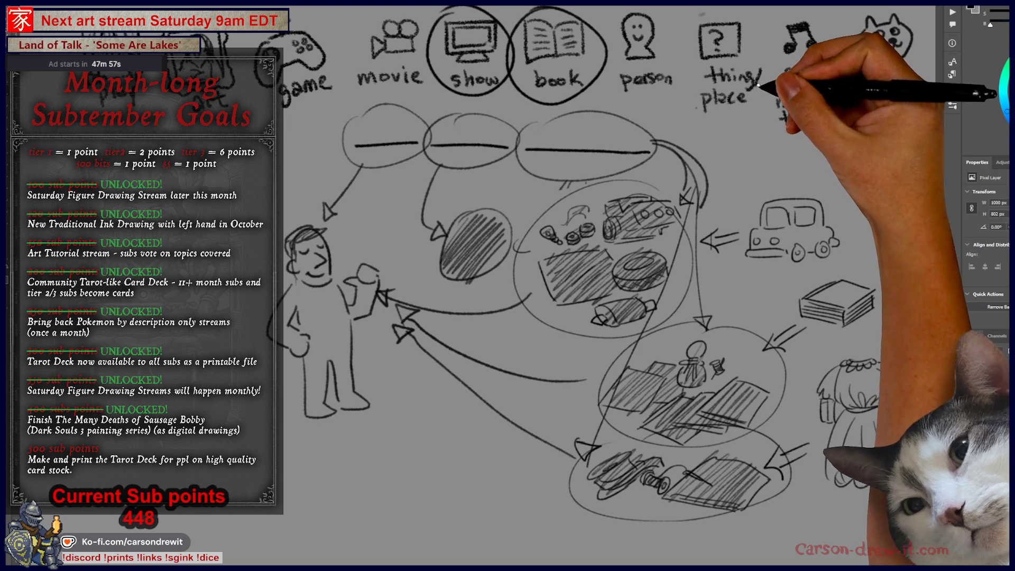
Pan between the car and lower circles and the top row of category icons
{"action": "mouse_move", "coordinate": [545, 288]}
{"action": "left_mouse_down"}
{"action": "mouse_move", "coordinate": [526, 231]}
{"action": "mouse_move", "coordinate": [925, 318]}
{"action": "mouse_move", "coordinate": [671, 231]}
{"action": "mouse_move", "coordinate": [537, 227]}
{"action": "mouse_move", "coordinate": [578, 249]}
{"action": "mouse_move", "coordinate": [692, 295]}
{"action": "mouse_move", "coordinate": [465, 85]}
{"action": "mouse_move", "coordinate": [665, 337]}
{"action": "mouse_move", "coordinate": [636, 337]}
{"action": "mouse_move", "coordinate": [692, 358]}
{"action": "mouse_move", "coordinate": [721, 354]}
{"action": "left_mouse_up"}
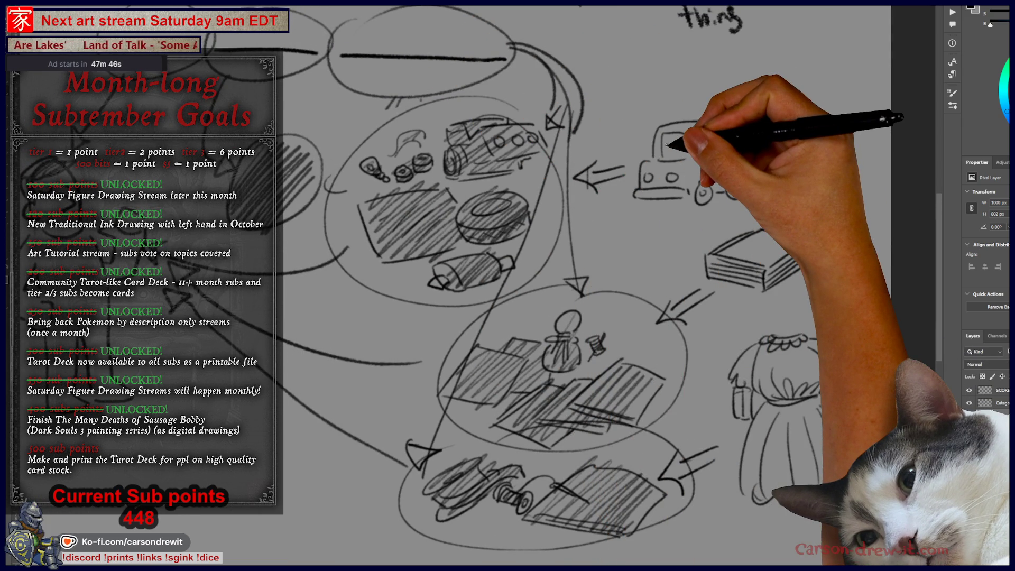
{"action": "mouse_move", "coordinate": [680, 90]}
{"action": "left_mouse_down"}
{"action": "mouse_move", "coordinate": [623, 170]}
{"action": "mouse_move", "coordinate": [510, 169]}
{"action": "left_mouse_up"}
{"action": "mouse_move", "coordinate": [594, 299]}
{"action": "left_mouse_down"}
{"action": "mouse_move", "coordinate": [547, 183]}
{"action": "mouse_move", "coordinate": [502, 135]}
{"action": "left_mouse_up"}
{"action": "mouse_move", "coordinate": [591, 345]}
{"action": "left_mouse_down"}
{"action": "mouse_move", "coordinate": [560, 340]}
{"action": "mouse_move", "coordinate": [586, 365]}
{"action": "left_mouse_up"}
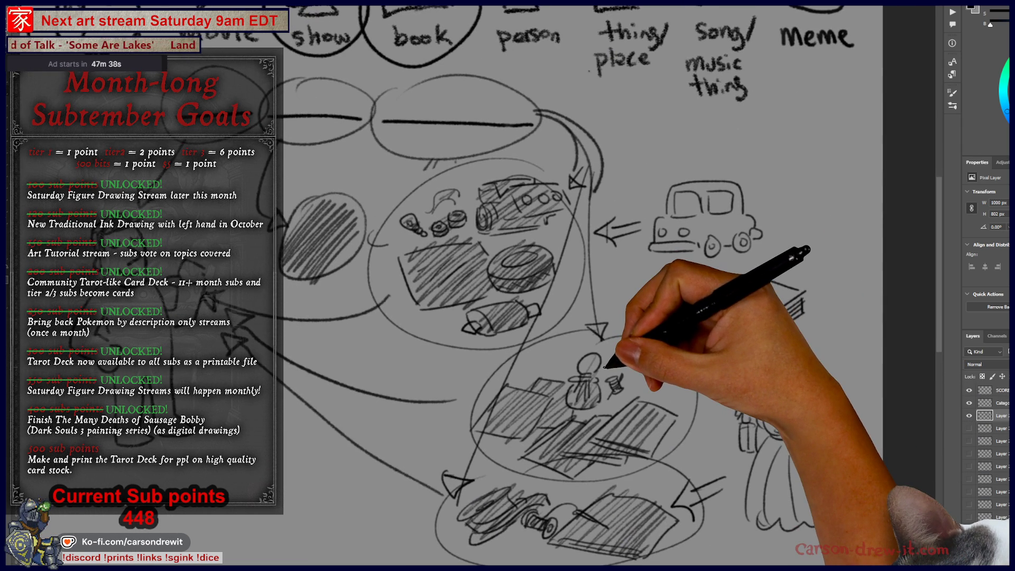
{"action": "scroll", "coordinate": [606, 365], "scroll_direction": "down", "scroll_amount": 1}
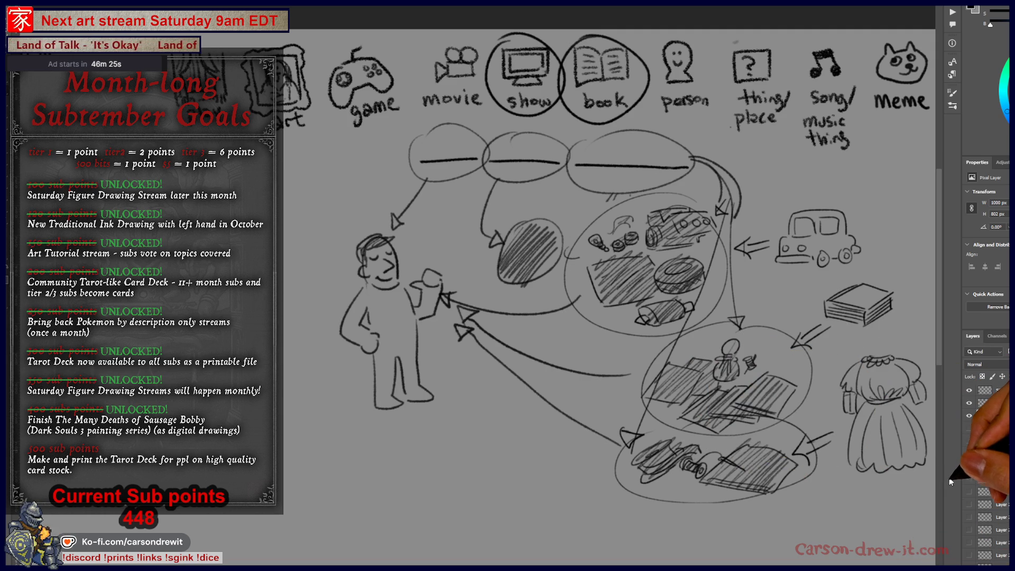
Toggle the coffin and girl-with-scissors sketch layers, ending with the mind-map sketch hidden
{"action": "left_click", "coordinate": [970, 417]}
{"action": "left_click", "coordinate": [971, 429]}
{"action": "left_click", "coordinate": [971, 429]}
{"action": "left_click", "coordinate": [970, 442]}
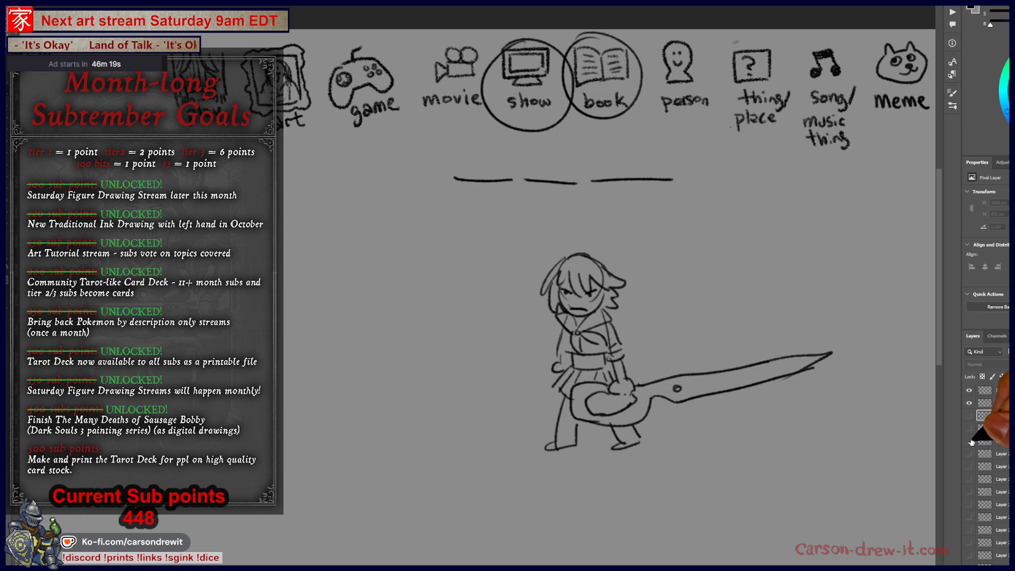
{"action": "left_click", "coordinate": [971, 442]}
{"action": "left_click", "coordinate": [971, 429]}
{"action": "left_click", "coordinate": [971, 429]}
{"action": "left_click", "coordinate": [971, 417]}
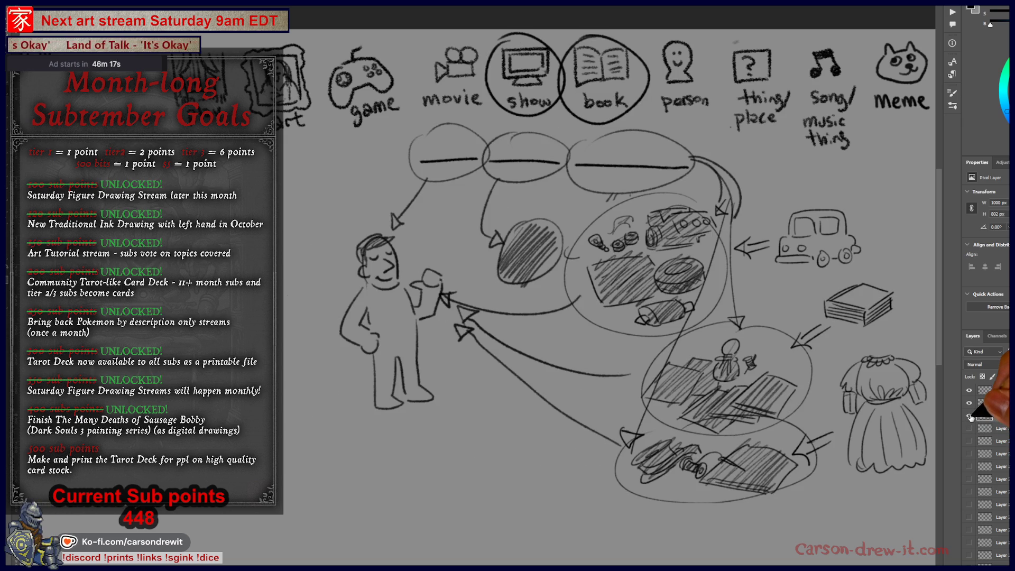
{"action": "left_click", "coordinate": [971, 417]}
{"action": "left_click_drag", "start_coordinate": [690, 389], "coordinate": [655, 396]}
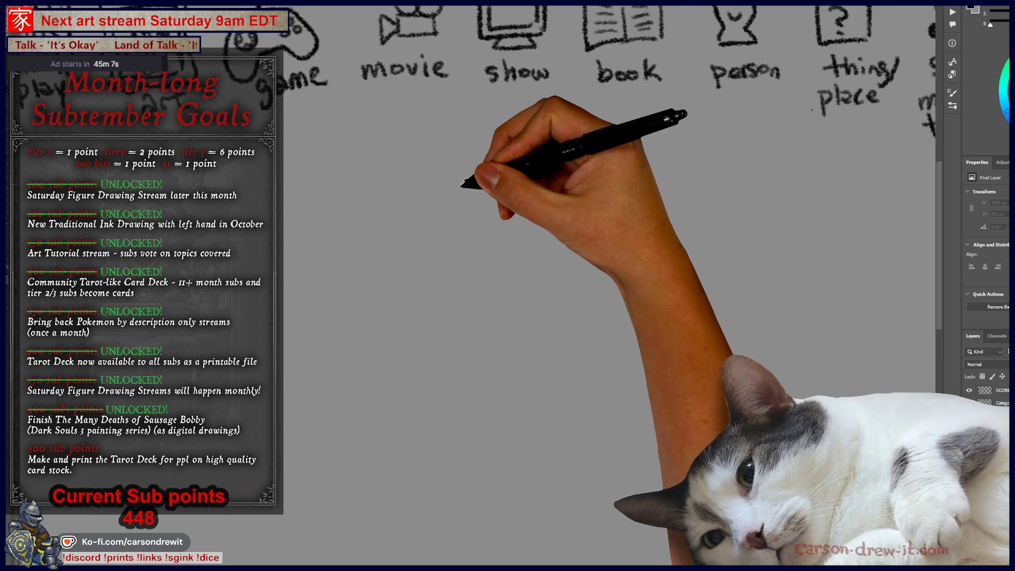
Circle the show icon and draw two blank lines below the icon row
{"action": "scroll", "coordinate": [378, 193], "scroll_direction": "up", "scroll_amount": 5}
{"action": "left_click_drag", "start_coordinate": [488, 340], "coordinate": [345, 379]}
{"action": "mouse_move", "coordinate": [498, 103]}
{"action": "left_mouse_down"}
{"action": "mouse_move", "coordinate": [602, 186]}
{"action": "mouse_move", "coordinate": [484, 100]}
{"action": "left_mouse_up"}
{"action": "left_click_drag", "start_coordinate": [396, 341], "coordinate": [686, 348]}
Sketch the park's oval ground with a small inner ellipse, a grass tuft and a slide
{"action": "scroll", "coordinate": [705, 352], "scroll_direction": "down", "scroll_amount": 5}
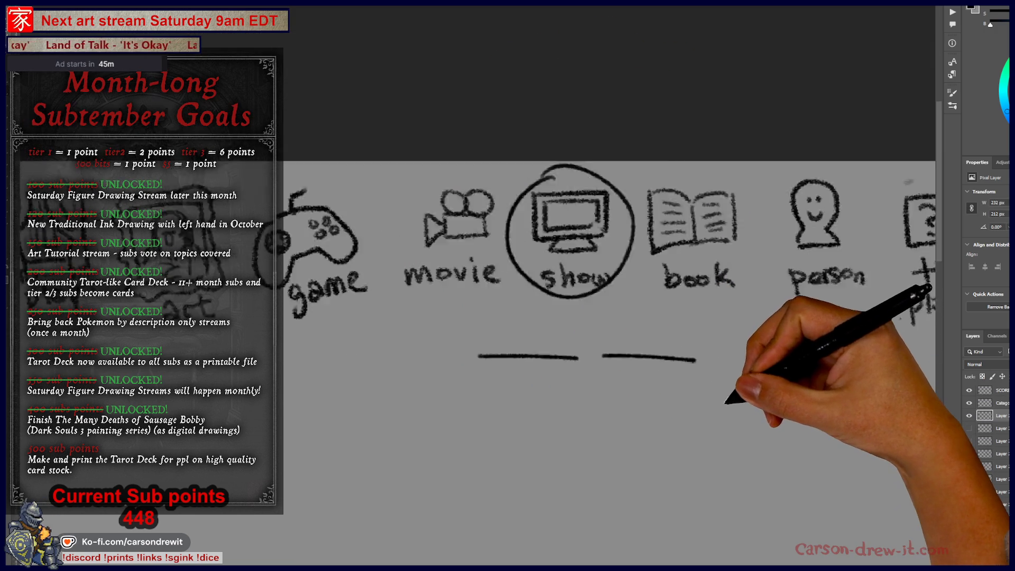
{"action": "scroll", "coordinate": [608, 324], "scroll_direction": "down", "scroll_amount": 3}
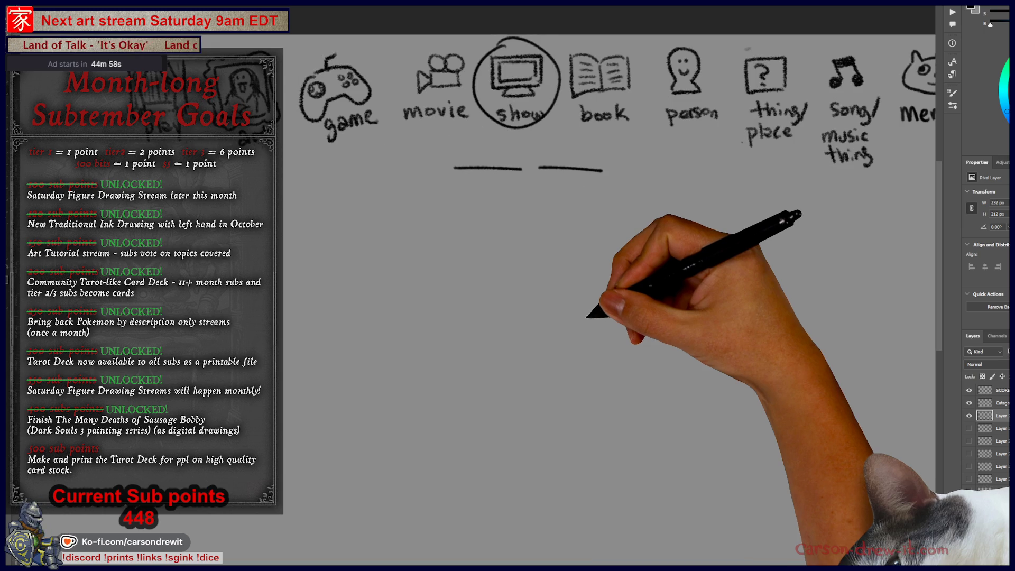
{"action": "scroll", "coordinate": [518, 317], "scroll_direction": "down", "scroll_amount": 2}
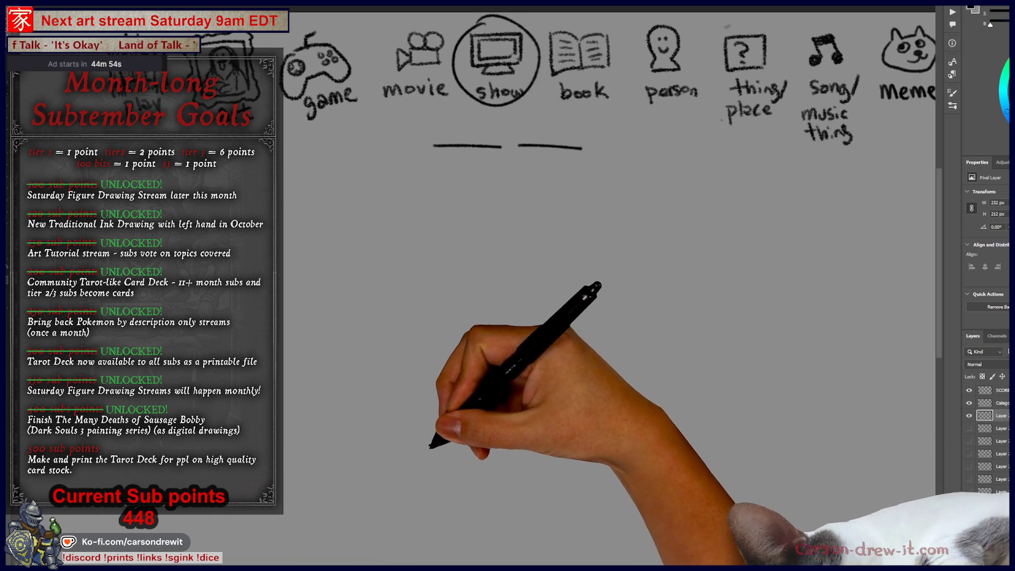
{"action": "left_click_drag", "start_coordinate": [385, 485], "coordinate": [430, 448]}
{"action": "key", "text": "ctrl+z"}
{"action": "mouse_move", "coordinate": [500, 414]}
{"action": "left_mouse_down"}
{"action": "mouse_move", "coordinate": [345, 431]}
{"action": "mouse_move", "coordinate": [617, 418]}
{"action": "left_mouse_up"}
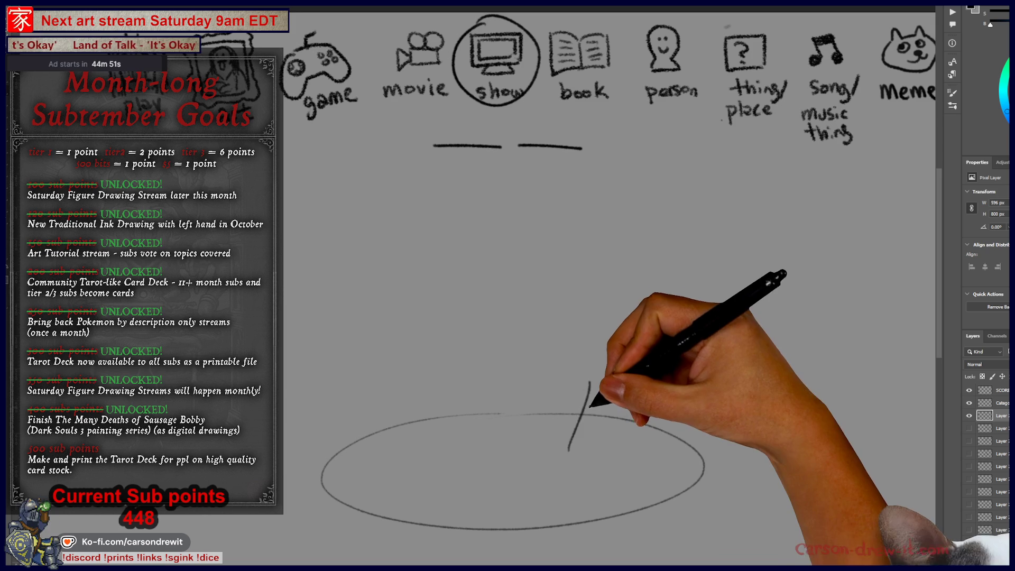
{"action": "key", "text": "ctrl+z"}
{"action": "mouse_move", "coordinate": [574, 418]}
{"action": "left_mouse_down"}
{"action": "mouse_move", "coordinate": [553, 444]}
{"action": "mouse_move", "coordinate": [606, 398]}
{"action": "left_mouse_up"}
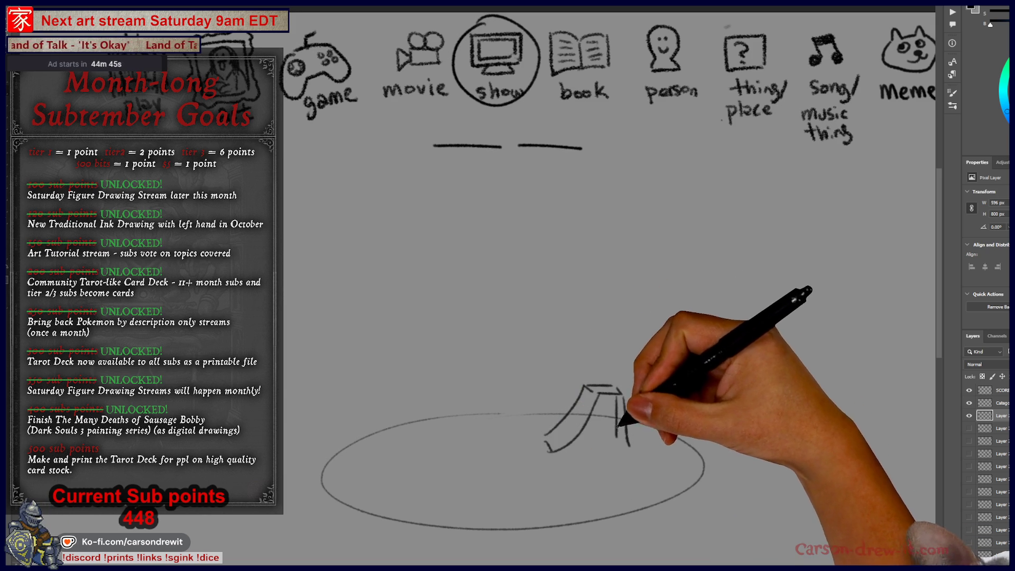
{"action": "left_click_drag", "start_coordinate": [585, 470], "coordinate": [641, 477]}
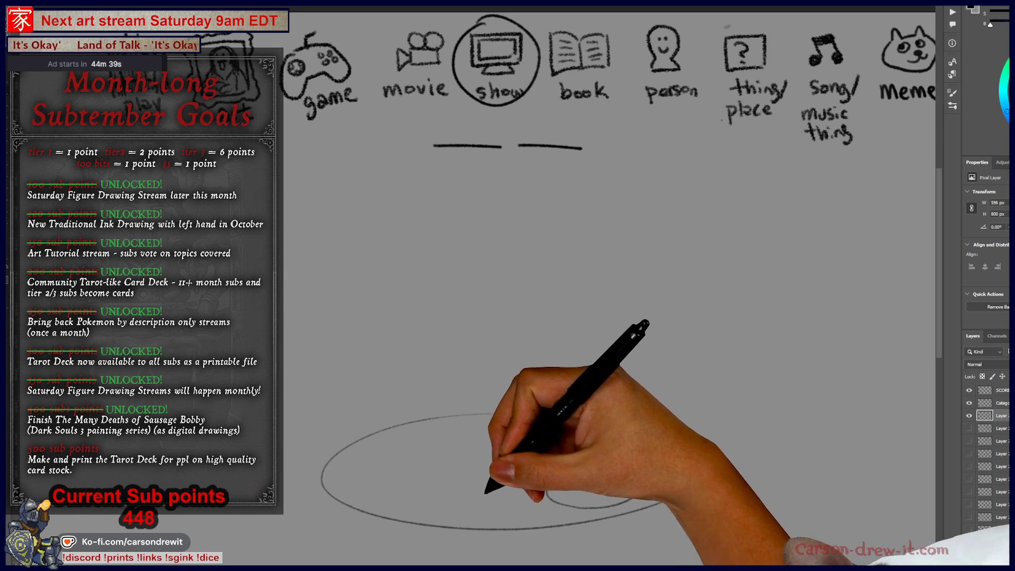
{"action": "left_click_drag", "start_coordinate": [496, 491], "coordinate": [527, 482]}
{"action": "mouse_move", "coordinate": [505, 408]}
{"action": "left_mouse_down"}
{"action": "mouse_move", "coordinate": [621, 394]}
{"action": "mouse_move", "coordinate": [629, 444]}
{"action": "left_mouse_up"}
{"action": "mouse_move", "coordinate": [632, 410]}
{"action": "left_mouse_down"}
{"action": "mouse_move", "coordinate": [656, 397]}
{"action": "mouse_move", "coordinate": [656, 415]}
{"action": "mouse_move", "coordinate": [656, 370]}
{"action": "mouse_move", "coordinate": [682, 378]}
{"action": "mouse_move", "coordinate": [676, 396]}
{"action": "left_mouse_up"}
Add pine trees, a tree at the park's left edge and a swing set
{"action": "mouse_move", "coordinate": [698, 439]}
{"action": "left_mouse_down"}
{"action": "mouse_move", "coordinate": [717, 330]}
{"action": "mouse_move", "coordinate": [710, 375]}
{"action": "left_mouse_up"}
{"action": "left_click_drag", "start_coordinate": [714, 426], "coordinate": [720, 469]}
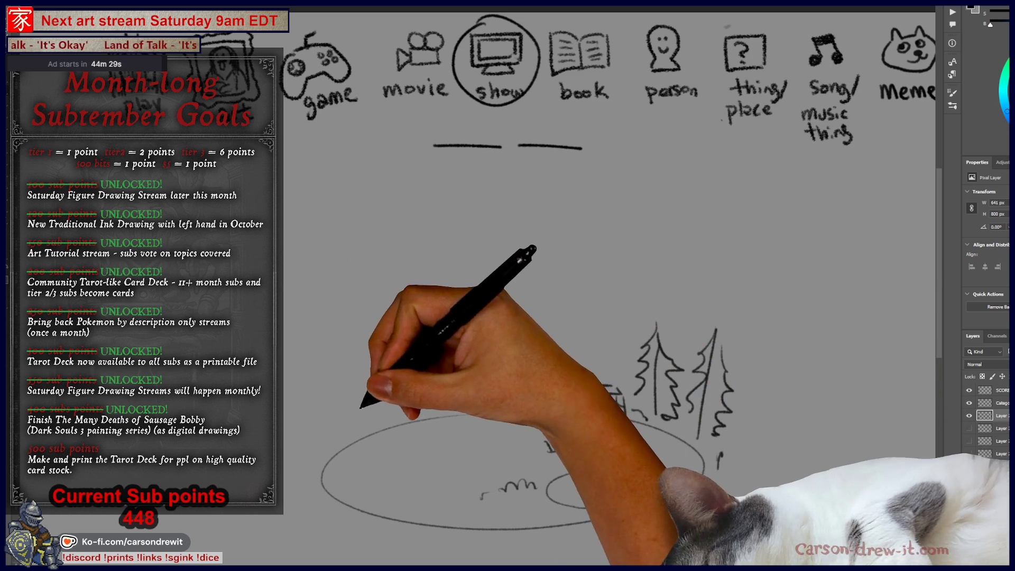
{"action": "mouse_move", "coordinate": [283, 415]}
{"action": "left_mouse_down"}
{"action": "mouse_move", "coordinate": [280, 464]}
{"action": "mouse_move", "coordinate": [301, 430]}
{"action": "mouse_move", "coordinate": [320, 466]}
{"action": "left_mouse_up"}
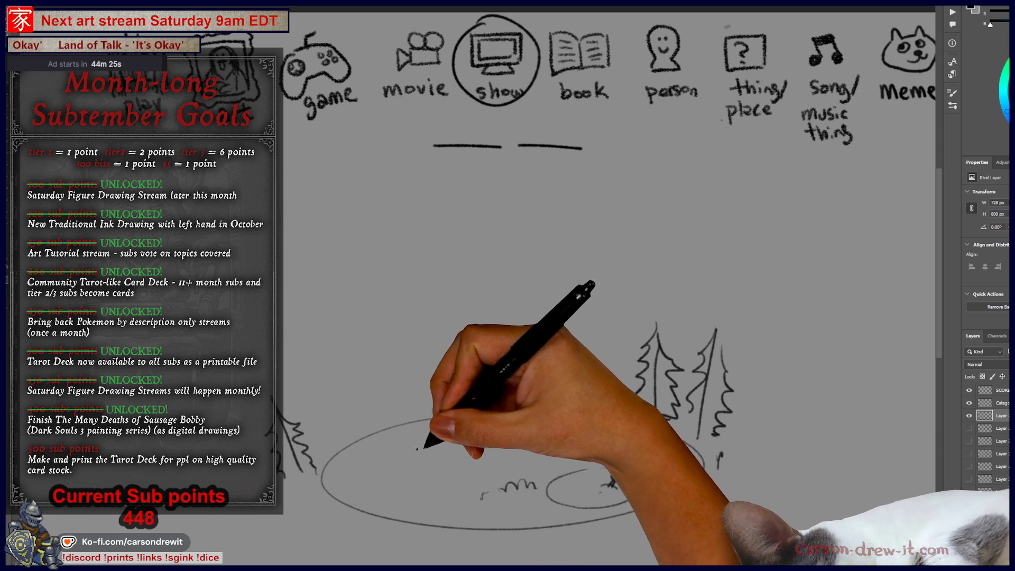
{"action": "key", "text": "ctrl"}
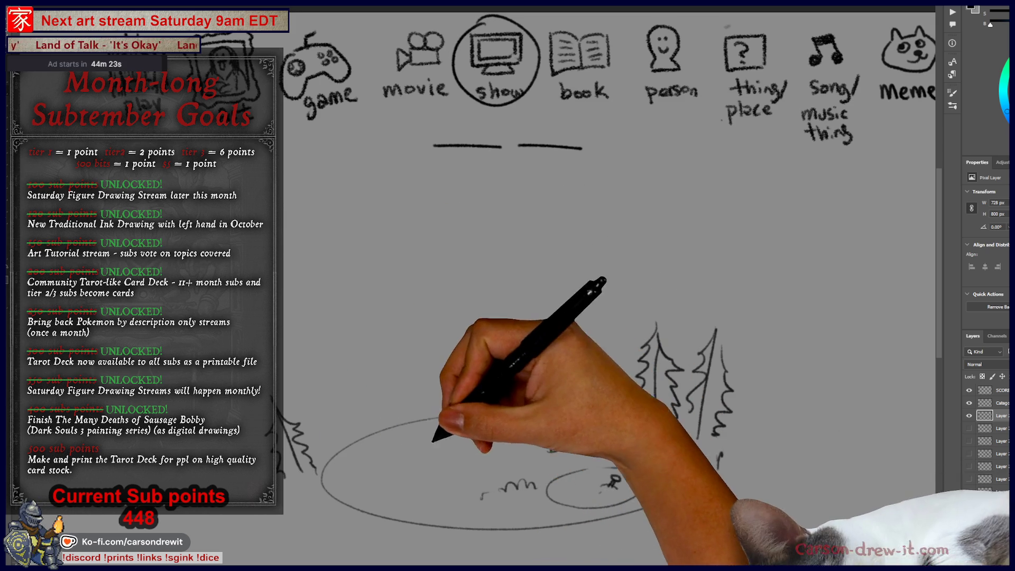
{"action": "mouse_move", "coordinate": [385, 404]}
{"action": "left_mouse_down"}
{"action": "mouse_move", "coordinate": [351, 426]}
{"action": "mouse_move", "coordinate": [397, 397]}
{"action": "left_mouse_up"}
{"action": "left_click_drag", "start_coordinate": [349, 431], "coordinate": [350, 482]}
{"action": "left_click_drag", "start_coordinate": [364, 433], "coordinate": [380, 489]}
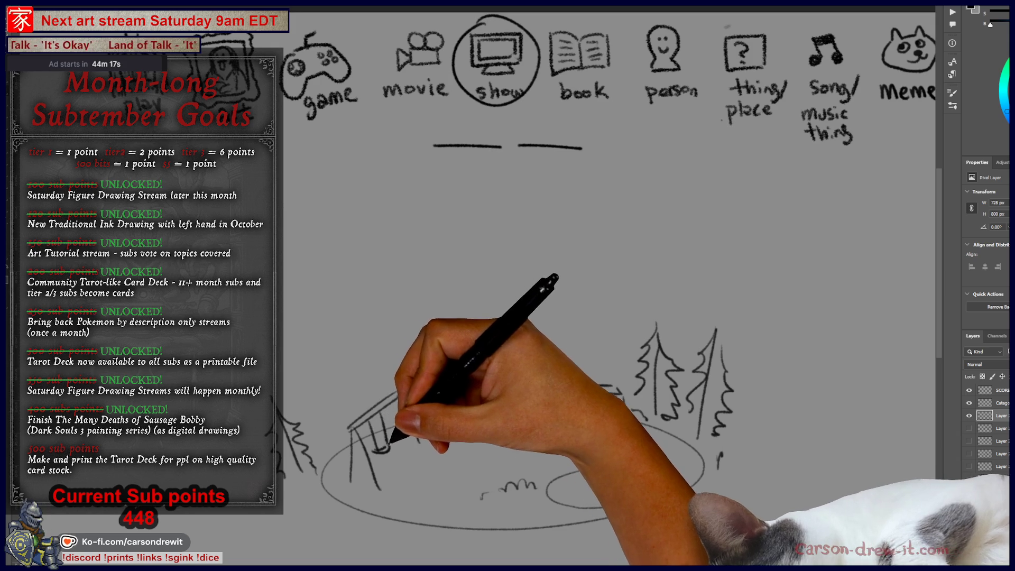
{"action": "mouse_move", "coordinate": [428, 458]}
{"action": "left_mouse_down"}
{"action": "mouse_move", "coordinate": [594, 358]}
{"action": "mouse_move", "coordinate": [511, 420]}
{"action": "mouse_move", "coordinate": [681, 477]}
{"action": "mouse_move", "coordinate": [712, 498]}
{"action": "mouse_move", "coordinate": [727, 490]}
{"action": "left_mouse_up"}
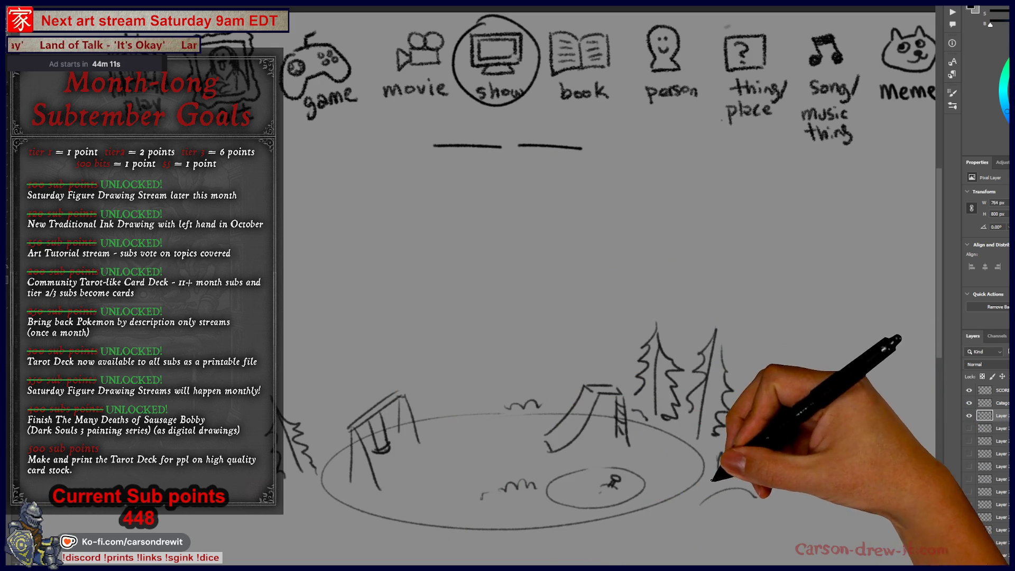
{"action": "left_click_drag", "start_coordinate": [720, 454], "coordinate": [718, 469]}
{"action": "mouse_move", "coordinate": [727, 521]}
{"action": "left_mouse_down"}
{"action": "mouse_move", "coordinate": [757, 521]}
{"action": "mouse_move", "coordinate": [782, 483]}
{"action": "left_mouse_up"}
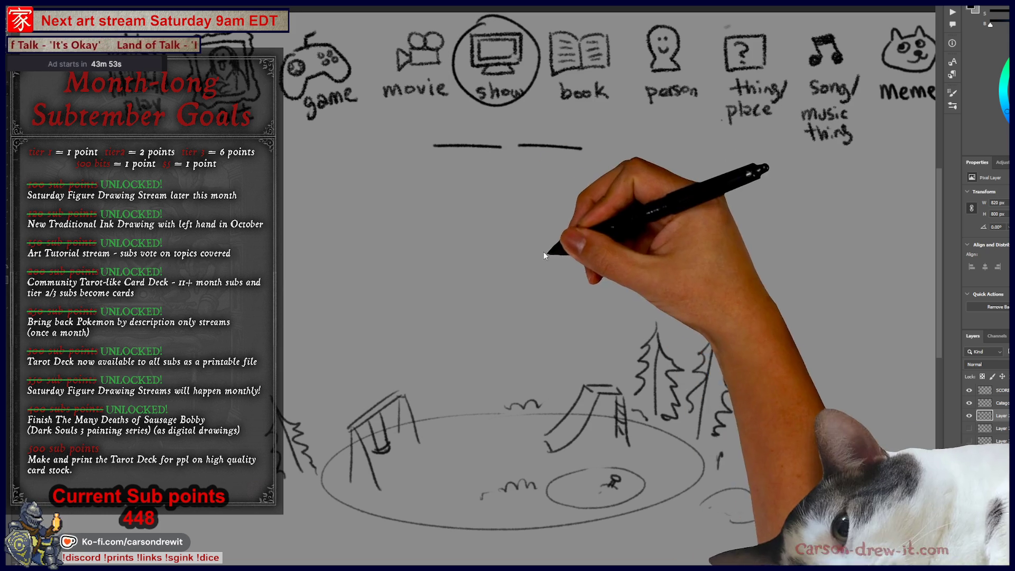
Draw a head circle with a star inside and an arrow beneath, above the park
{"action": "mouse_move", "coordinate": [478, 229]}
{"action": "left_mouse_down"}
{"action": "mouse_move", "coordinate": [442, 296]}
{"action": "mouse_move", "coordinate": [562, 259]}
{"action": "mouse_move", "coordinate": [481, 261]}
{"action": "mouse_move", "coordinate": [531, 325]}
{"action": "mouse_move", "coordinate": [442, 283]}
{"action": "mouse_move", "coordinate": [487, 283]}
{"action": "mouse_move", "coordinate": [503, 322]}
{"action": "left_mouse_up"}
{"action": "left_click_drag", "start_coordinate": [472, 291], "coordinate": [539, 276]}
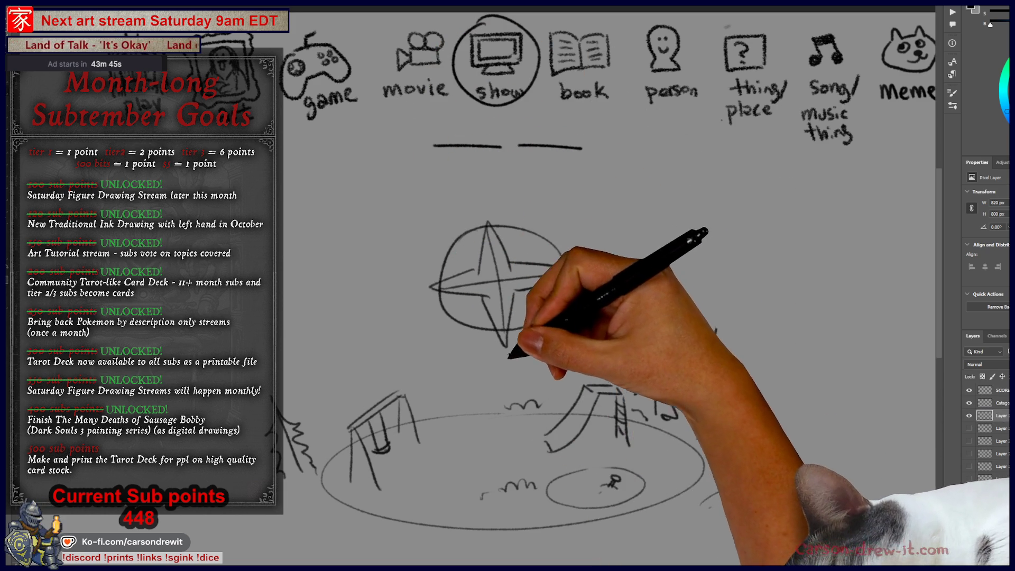
{"action": "mouse_move", "coordinate": [509, 355]}
{"action": "left_mouse_down"}
{"action": "mouse_move", "coordinate": [511, 394]}
{"action": "mouse_move", "coordinate": [528, 375]}
{"action": "left_mouse_up"}
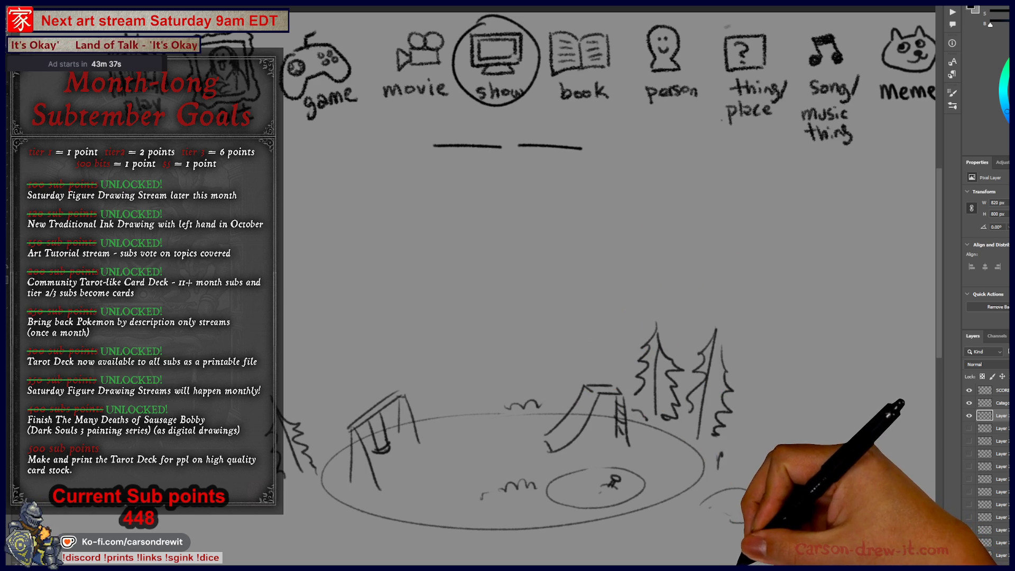
{"action": "left_click_drag", "start_coordinate": [674, 519], "coordinate": [704, 516]}
{"action": "left_click_drag", "start_coordinate": [476, 434], "coordinate": [672, 432]}
Pan to the SCORES header and the tally list of names
{"action": "left_click_drag", "start_coordinate": [551, 433], "coordinate": [787, 445]}
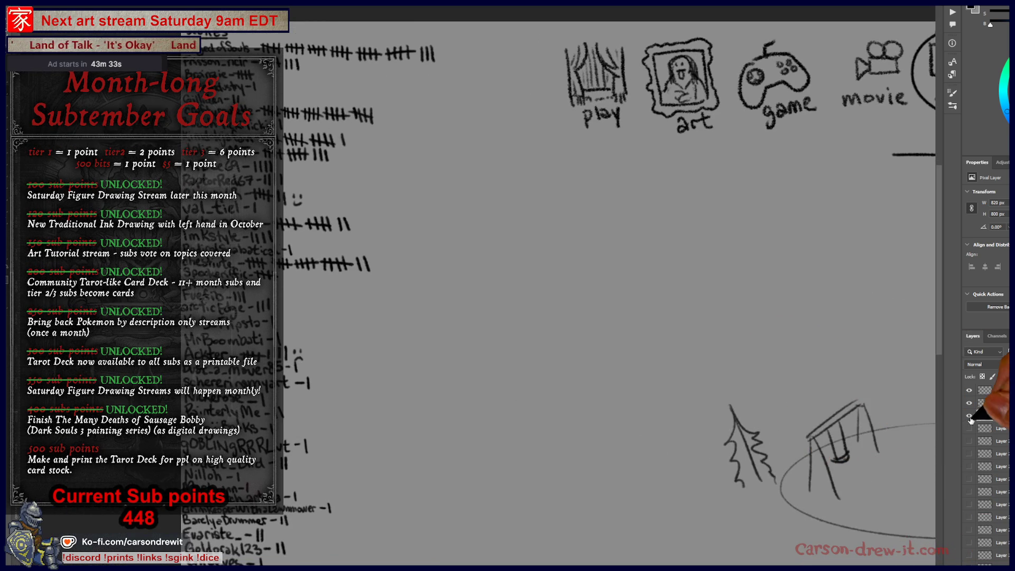
{"action": "mouse_move", "coordinate": [650, 525]}
{"action": "left_mouse_down"}
{"action": "mouse_move", "coordinate": [762, 383]}
{"action": "mouse_move", "coordinate": [789, 368]}
{"action": "left_mouse_up"}
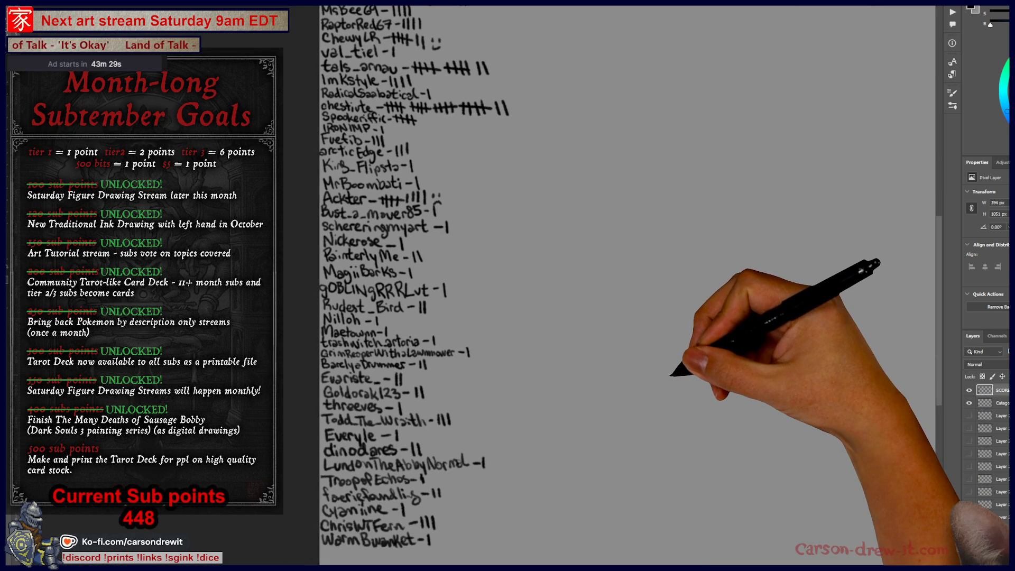
{"action": "left_click_drag", "start_coordinate": [363, 344], "coordinate": [373, 487]}
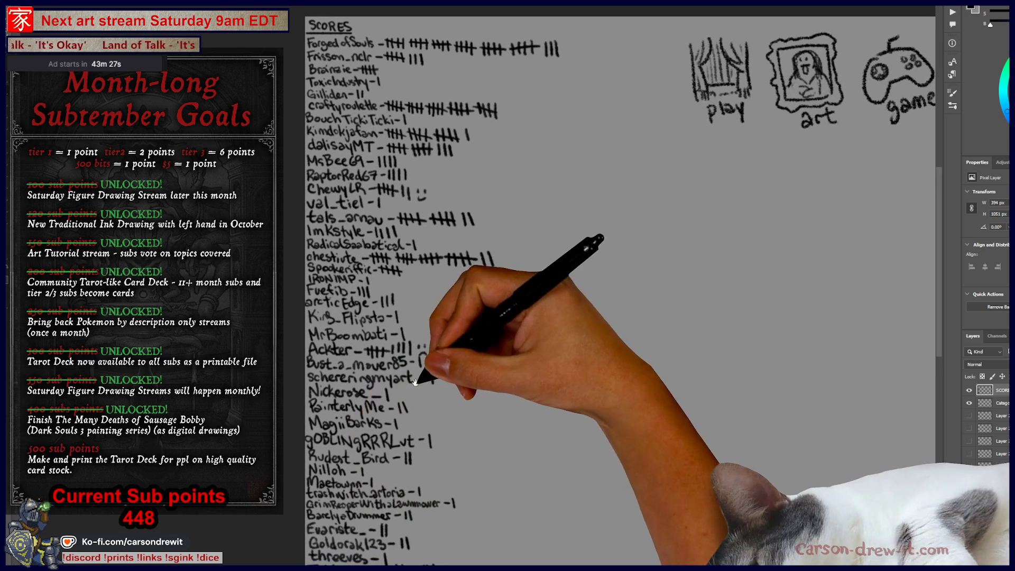
{"action": "mouse_move", "coordinate": [430, 345]}
{"action": "left_mouse_down"}
{"action": "mouse_move", "coordinate": [449, 419]}
{"action": "mouse_move", "coordinate": [430, 397]}
{"action": "mouse_move", "coordinate": [445, 360]}
{"action": "mouse_move", "coordinate": [429, 269]}
{"action": "left_mouse_up"}
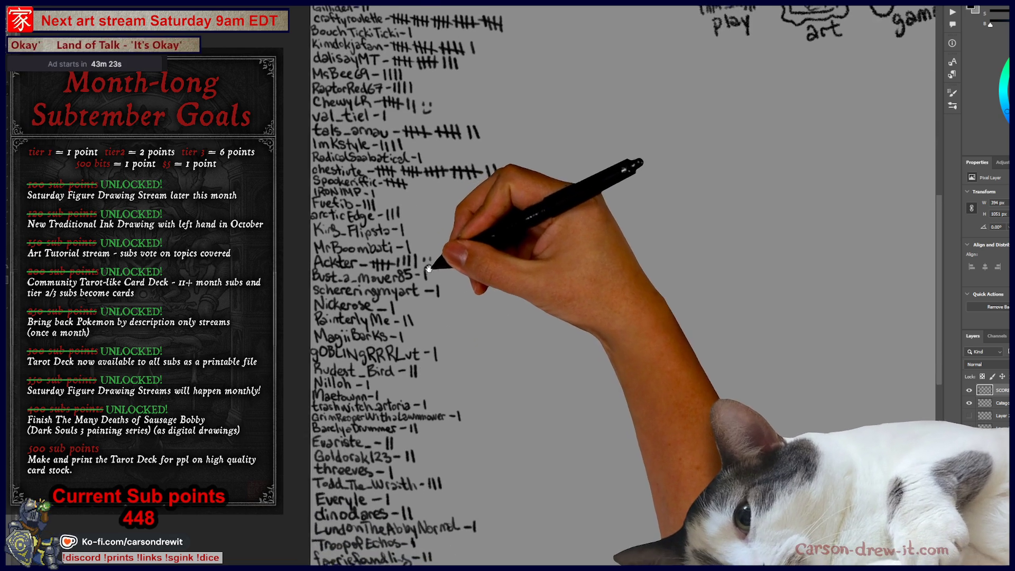
{"action": "left_click_drag", "start_coordinate": [404, 423], "coordinate": [408, 441]}
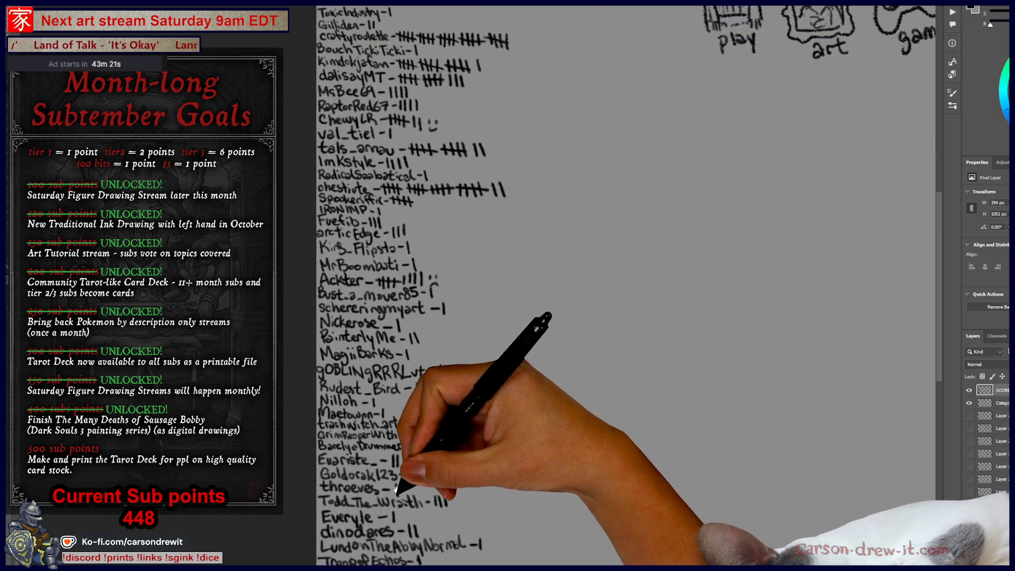
{"action": "left_click_drag", "start_coordinate": [396, 488], "coordinate": [390, 503]}
{"action": "left_click_drag", "start_coordinate": [341, 241], "coordinate": [359, 338]}
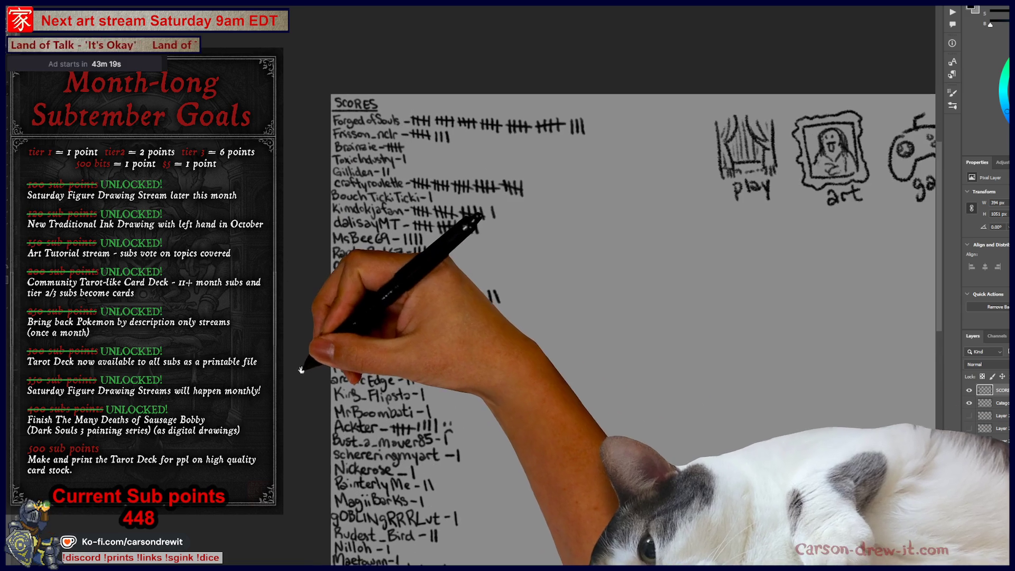
Add two tally marks to a lower score row, completing its last group of four
{"action": "scroll", "coordinate": [379, 313], "scroll_direction": "up", "scroll_amount": 5}
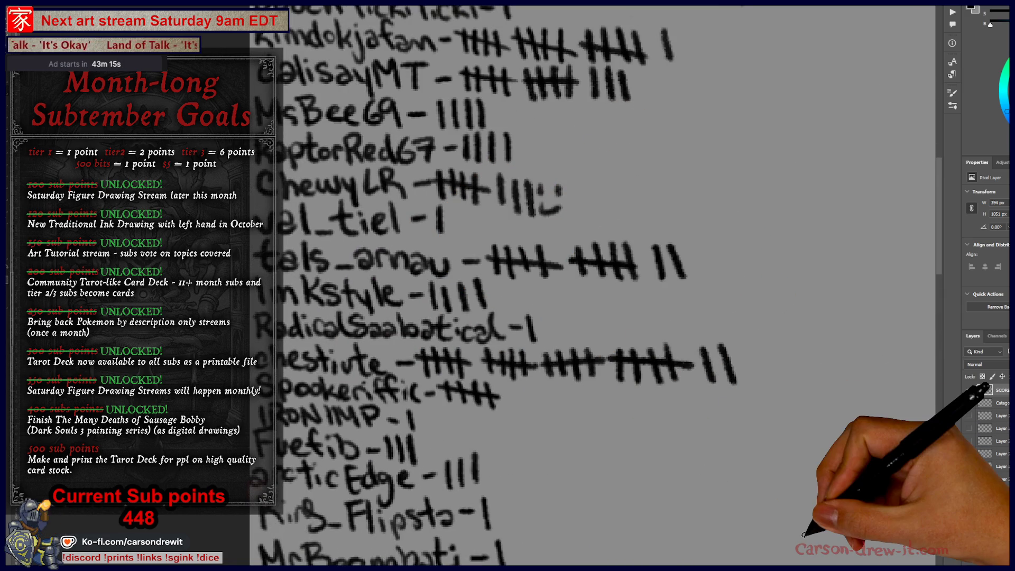
{"action": "scroll", "coordinate": [537, 331], "scroll_direction": "down", "scroll_amount": 3}
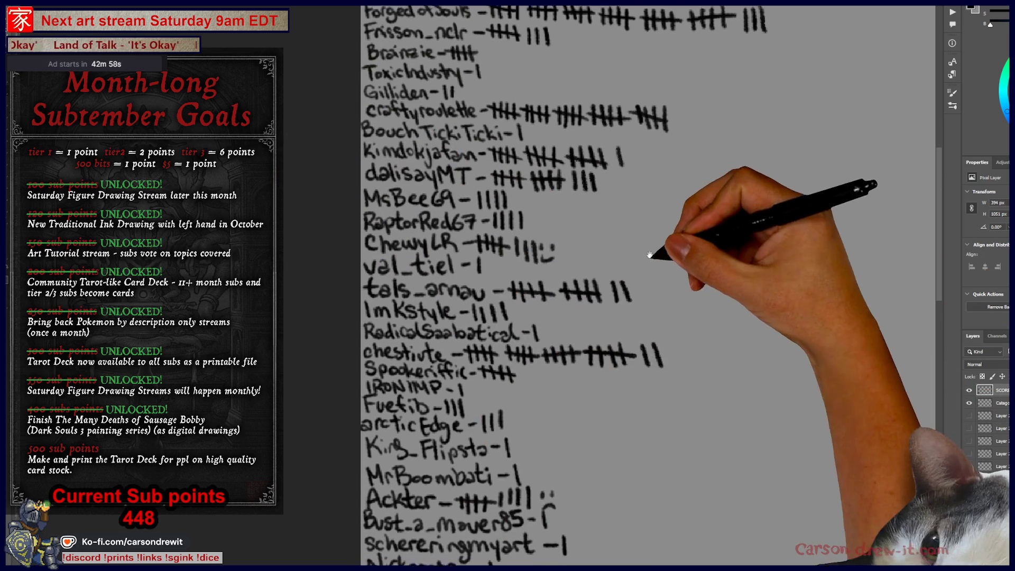
{"action": "mouse_move", "coordinate": [650, 255]}
{"action": "left_mouse_down"}
{"action": "mouse_move", "coordinate": [634, 388]}
{"action": "mouse_move", "coordinate": [586, 356]}
{"action": "left_mouse_up"}
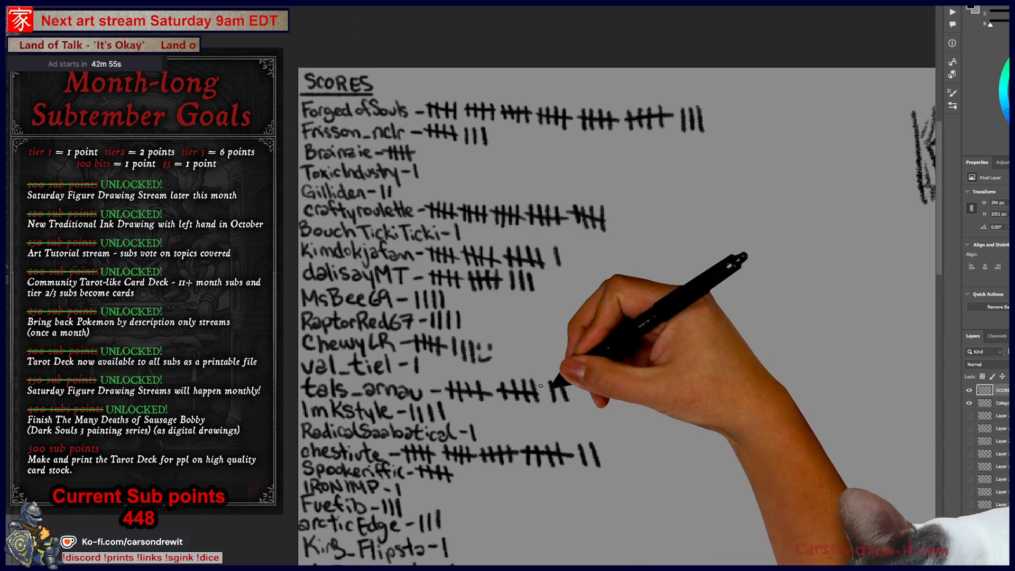
{"action": "left_click_drag", "start_coordinate": [603, 445], "coordinate": [608, 465]}
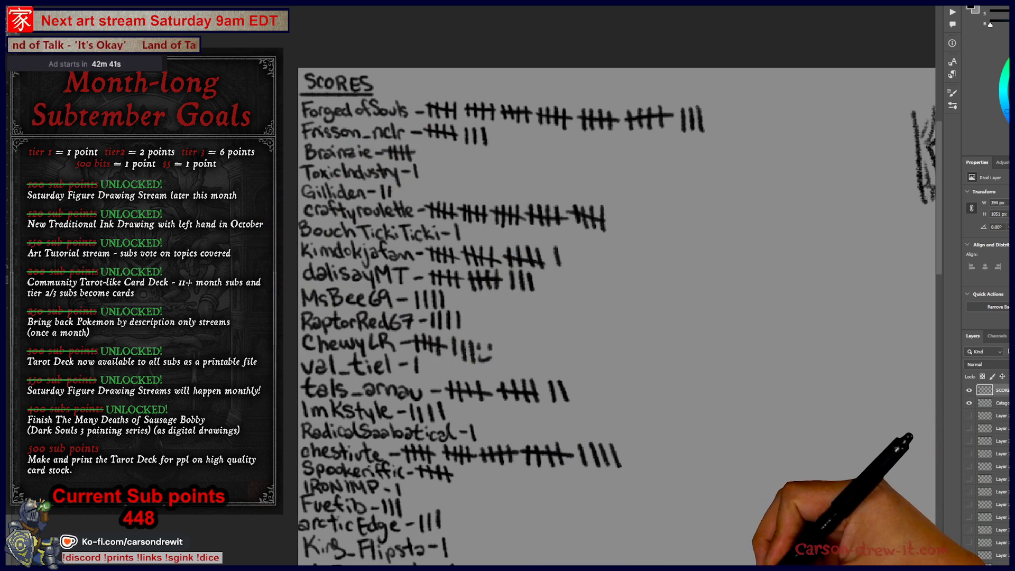
{"action": "left_click_drag", "start_coordinate": [613, 444], "coordinate": [618, 465]}
Write the total 33 after the top row's tallies
{"action": "key", "text": "ctrl+minus"}
{"action": "left_click_drag", "start_coordinate": [453, 373], "coordinate": [517, 358]}
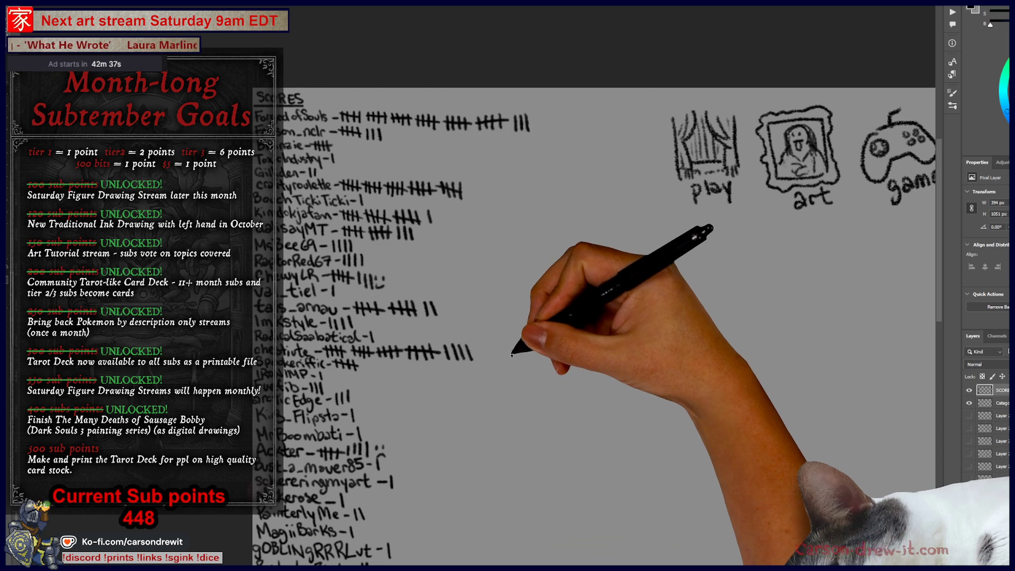
{"action": "key", "text": "ctrl+plus"}
{"action": "left_click_drag", "start_coordinate": [523, 363], "coordinate": [523, 396]}
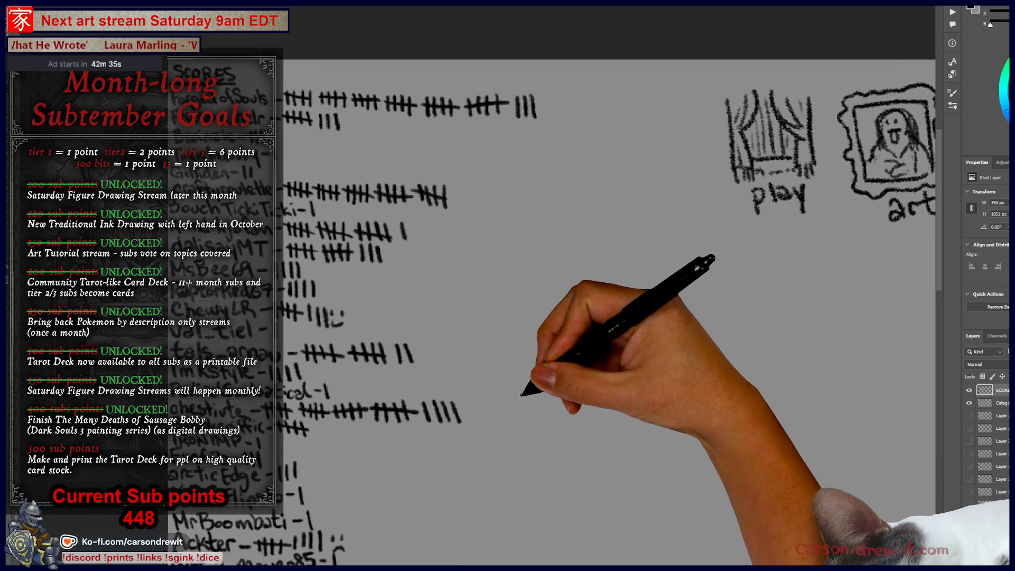
{"action": "scroll", "coordinate": [522, 394], "scroll_direction": "up", "scroll_amount": 2}
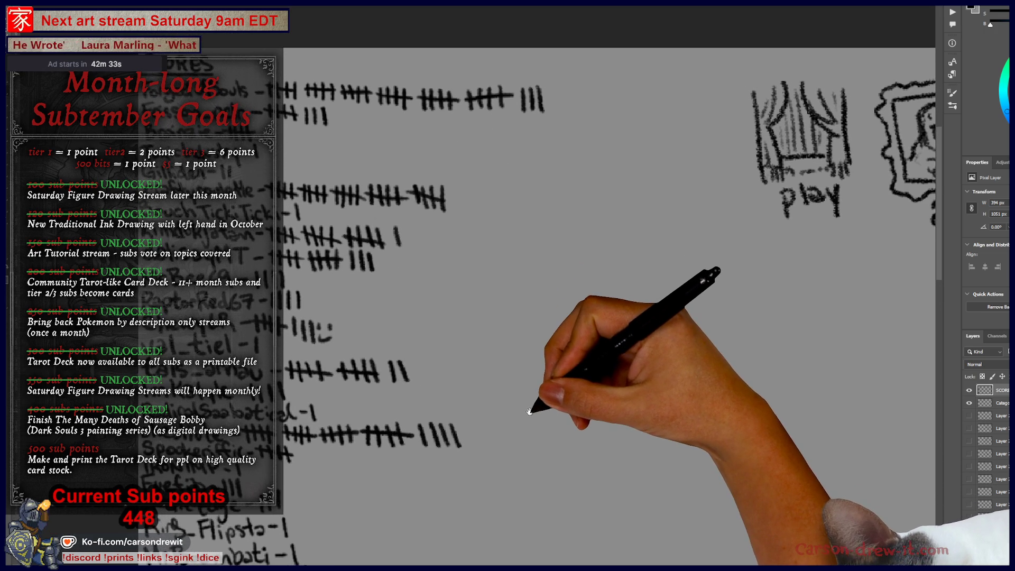
{"action": "left_click_drag", "start_coordinate": [573, 422], "coordinate": [704, 424]}
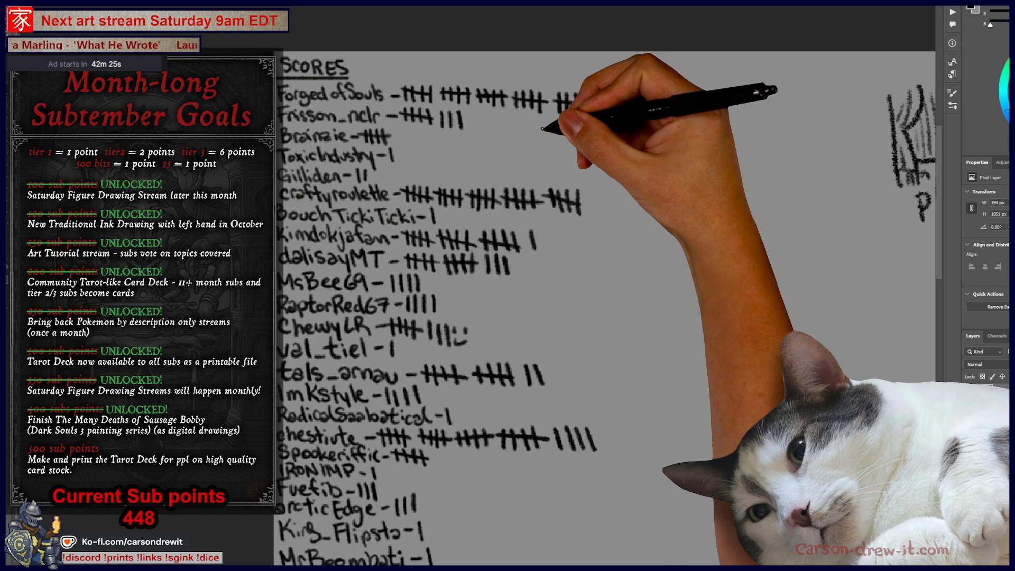
{"action": "mouse_move", "coordinate": [706, 93]}
{"action": "left_mouse_down"}
{"action": "mouse_move", "coordinate": [720, 109]}
{"action": "mouse_move", "coordinate": [742, 109]}
{"action": "left_mouse_up"}
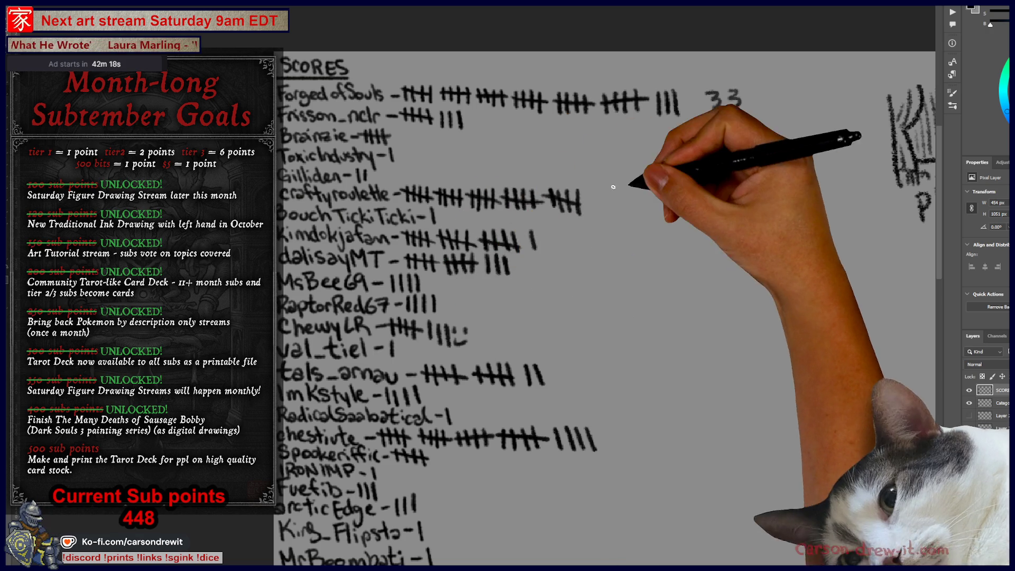
Write totals 25, 16 and 8 beside their tally rows
{"action": "left_click_drag", "start_coordinate": [621, 196], "coordinate": [650, 208]}
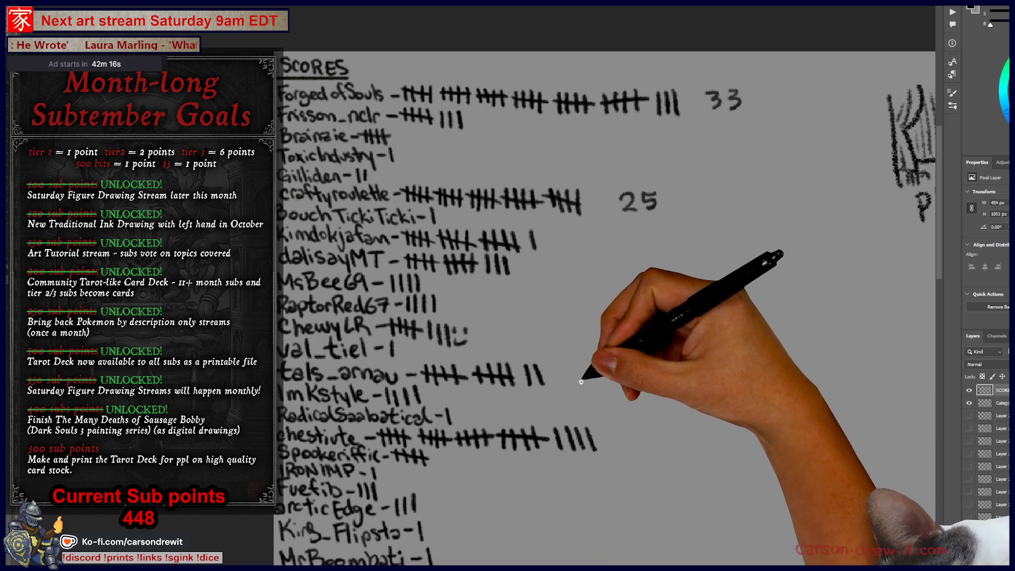
{"action": "mouse_move", "coordinate": [584, 236]}
{"action": "left_mouse_down"}
{"action": "mouse_move", "coordinate": [584, 254]}
{"action": "mouse_move", "coordinate": [596, 247]}
{"action": "left_mouse_up"}
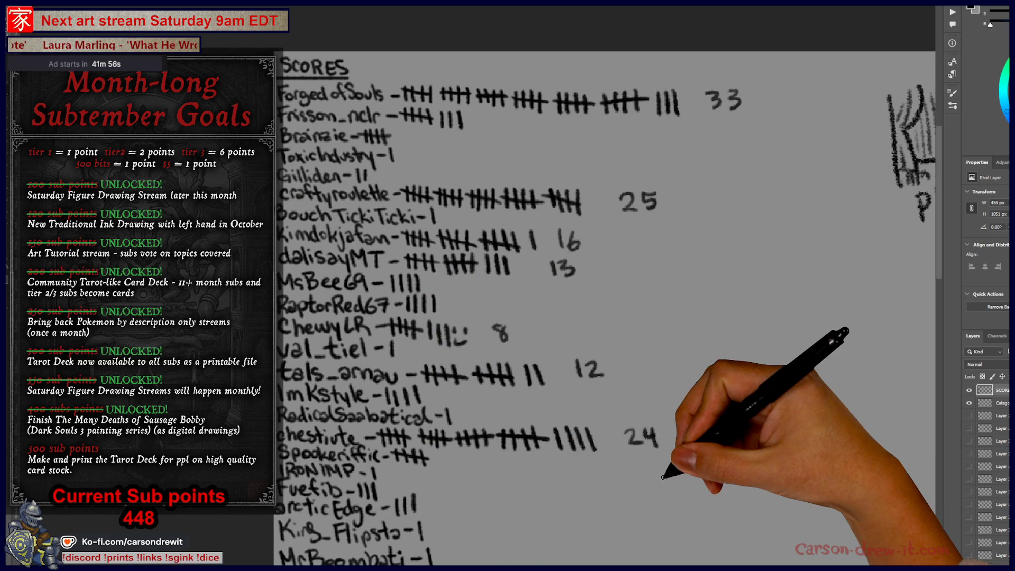
{"action": "mouse_move", "coordinate": [529, 415]}
{"action": "left_mouse_down"}
{"action": "mouse_move", "coordinate": [465, 294]}
{"action": "mouse_move", "coordinate": [449, 344]}
{"action": "left_mouse_up"}
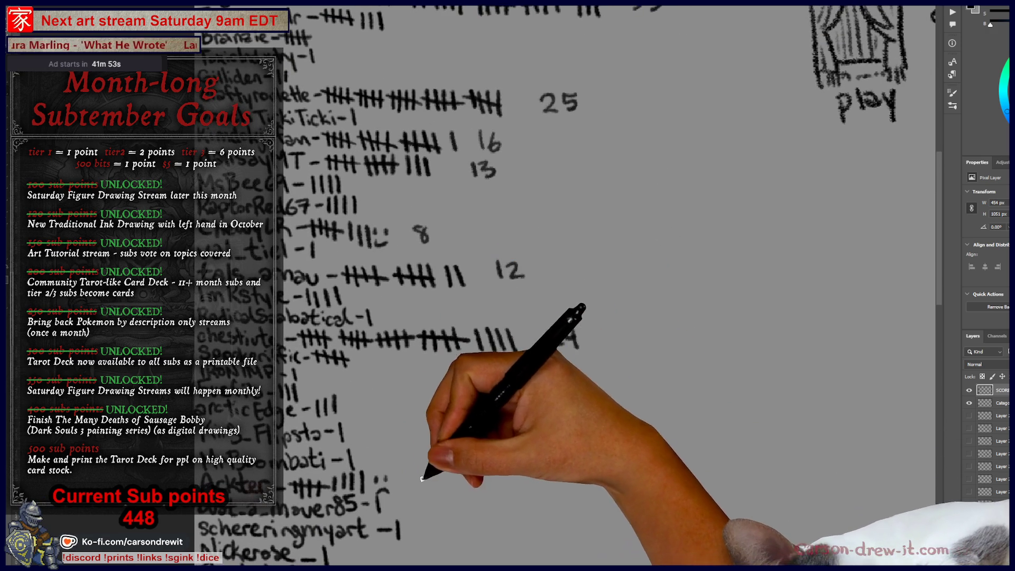
{"action": "left_click_drag", "start_coordinate": [461, 433], "coordinate": [491, 471]}
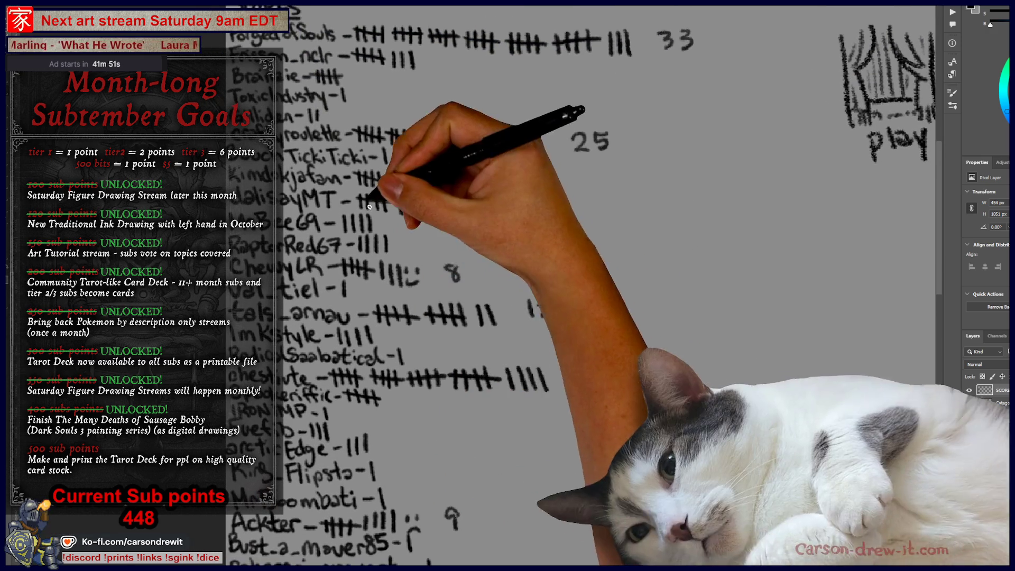
{"action": "left_click_drag", "start_coordinate": [421, 261], "coordinate": [434, 308]}
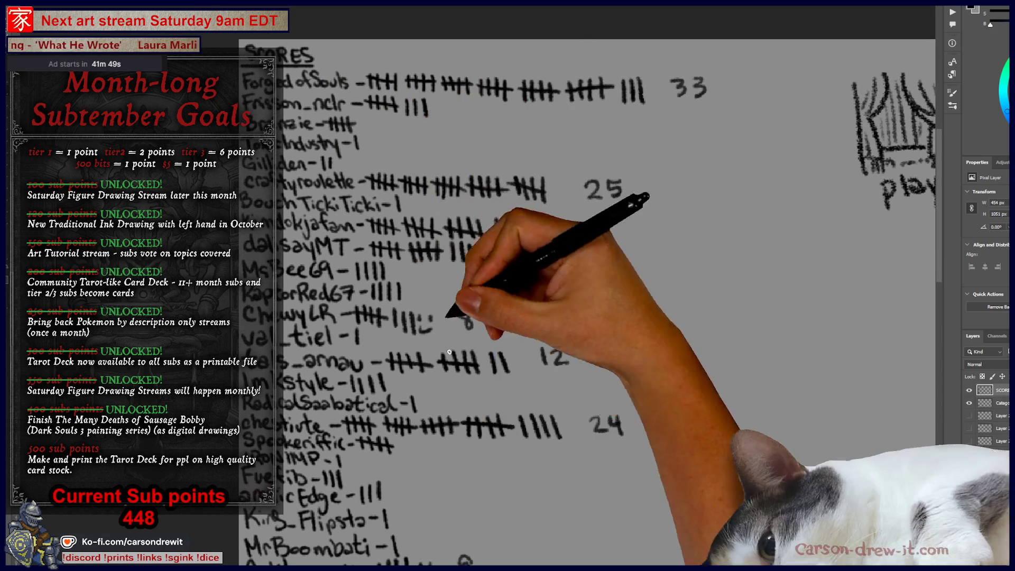
{"action": "left_click_drag", "start_coordinate": [454, 104], "coordinate": [453, 118]}
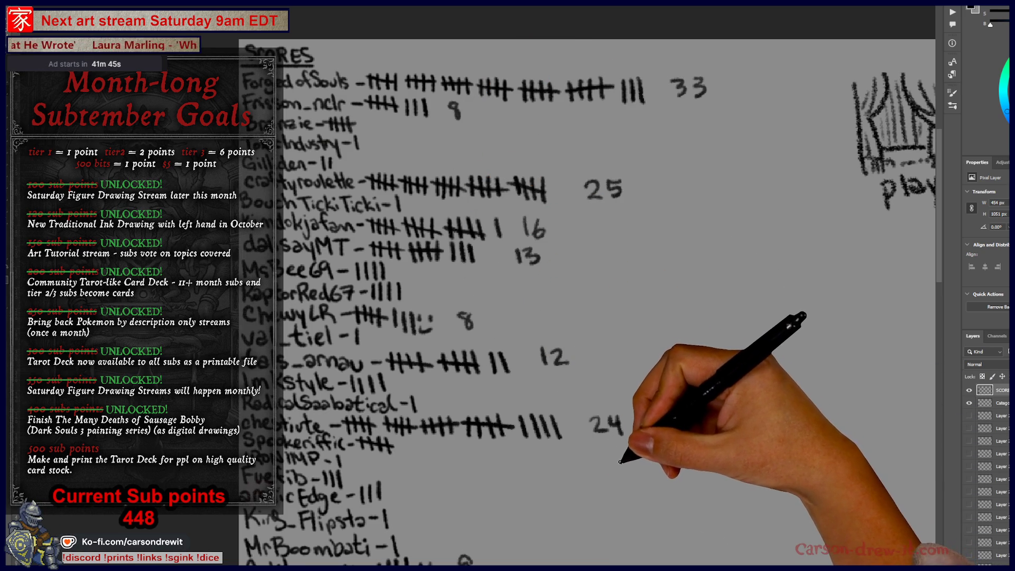
Complete the 24 beside the long lower row and write 5 on the row beneath
{"action": "left_click_drag", "start_coordinate": [608, 415], "coordinate": [619, 436]}
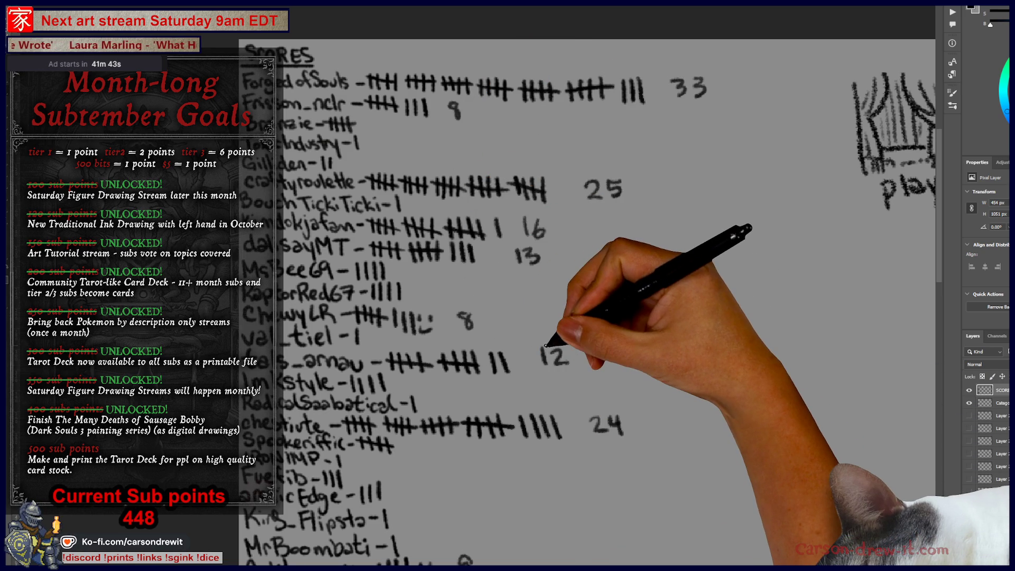
{"action": "scroll", "coordinate": [545, 345], "scroll_direction": "down", "scroll_amount": 3}
{"action": "scroll", "coordinate": [594, 291], "scroll_direction": "up", "scroll_amount": 1}
{"action": "left_click_drag", "start_coordinate": [594, 290], "coordinate": [490, 134]}
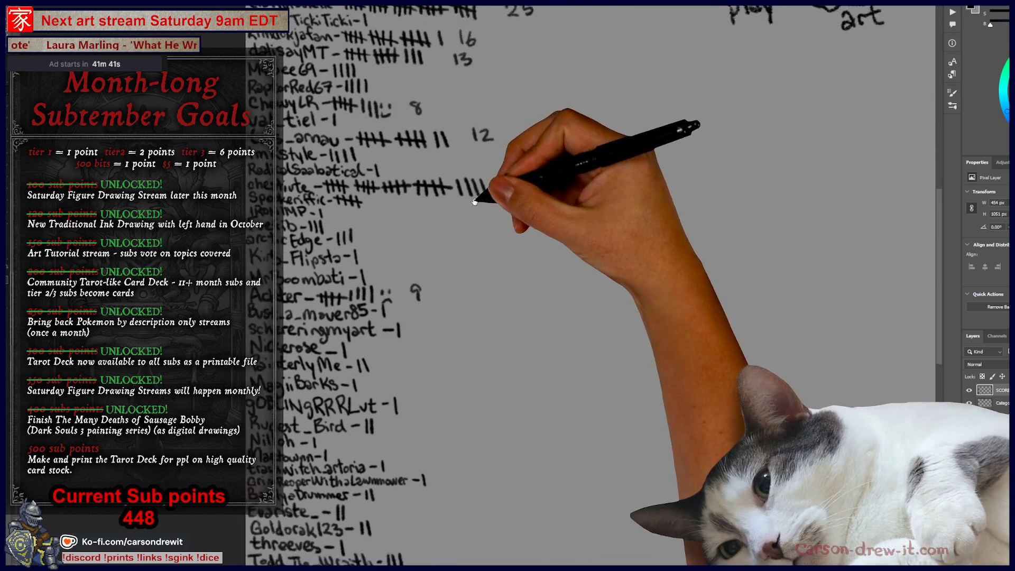
{"action": "left_click_drag", "start_coordinate": [466, 177], "coordinate": [476, 335]}
{"action": "mouse_move", "coordinate": [544, 249]}
{"action": "left_mouse_down"}
{"action": "mouse_move", "coordinate": [547, 325]}
{"action": "mouse_move", "coordinate": [574, 390]}
{"action": "mouse_move", "coordinate": [556, 347]}
{"action": "mouse_move", "coordinate": [593, 337]}
{"action": "left_mouse_up"}
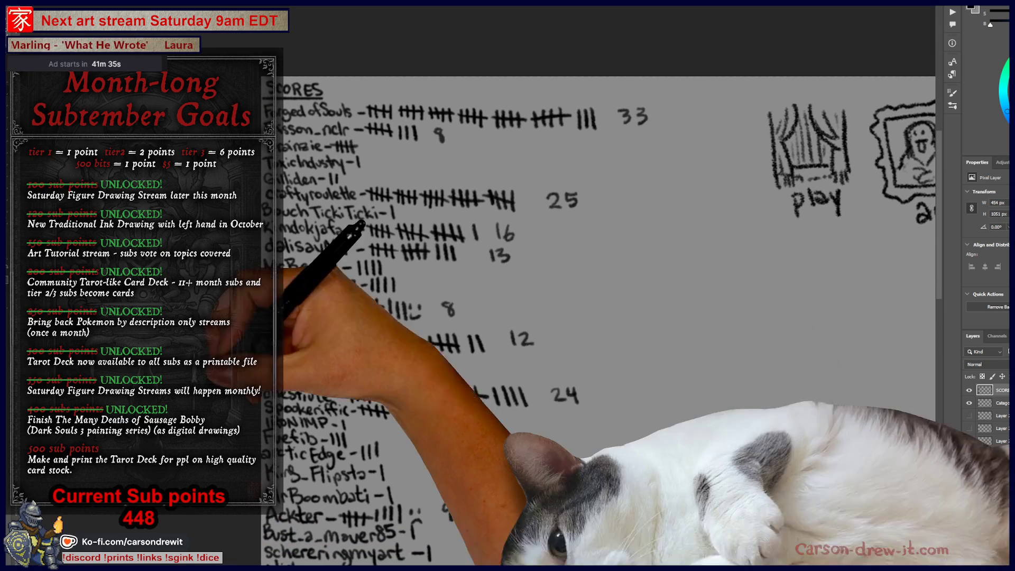
{"action": "mouse_move", "coordinate": [403, 412]}
{"action": "left_mouse_down"}
{"action": "mouse_move", "coordinate": [465, 275]}
{"action": "mouse_move", "coordinate": [550, 424]}
{"action": "left_mouse_up"}
Pan down to the lower score rows and zoom out over the whole list
{"action": "left_click_drag", "start_coordinate": [561, 387], "coordinate": [570, 403]}
{"action": "left_click_drag", "start_coordinate": [545, 423], "coordinate": [549, 170]}
{"action": "mouse_move", "coordinate": [526, 307]}
{"action": "left_mouse_down"}
{"action": "mouse_move", "coordinate": [526, 265]}
{"action": "mouse_move", "coordinate": [501, 270]}
{"action": "mouse_move", "coordinate": [544, 351]}
{"action": "mouse_move", "coordinate": [539, 362]}
{"action": "mouse_move", "coordinate": [540, 320]}
{"action": "left_mouse_up"}
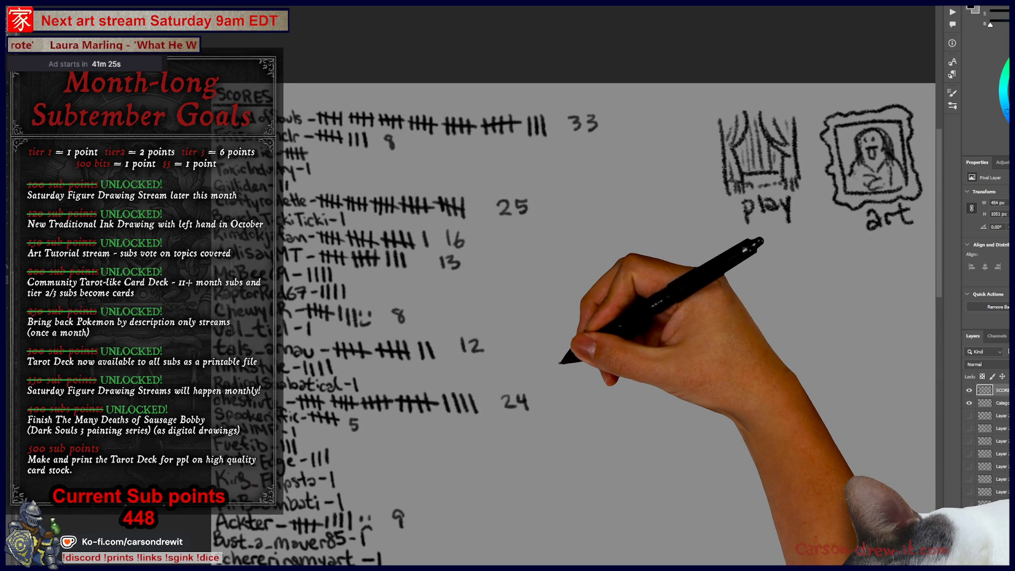
{"action": "mouse_move", "coordinate": [560, 363]}
{"action": "left_mouse_down"}
{"action": "mouse_move", "coordinate": [470, 370]}
{"action": "mouse_move", "coordinate": [566, 363]}
{"action": "mouse_move", "coordinate": [560, 335]}
{"action": "left_mouse_up"}
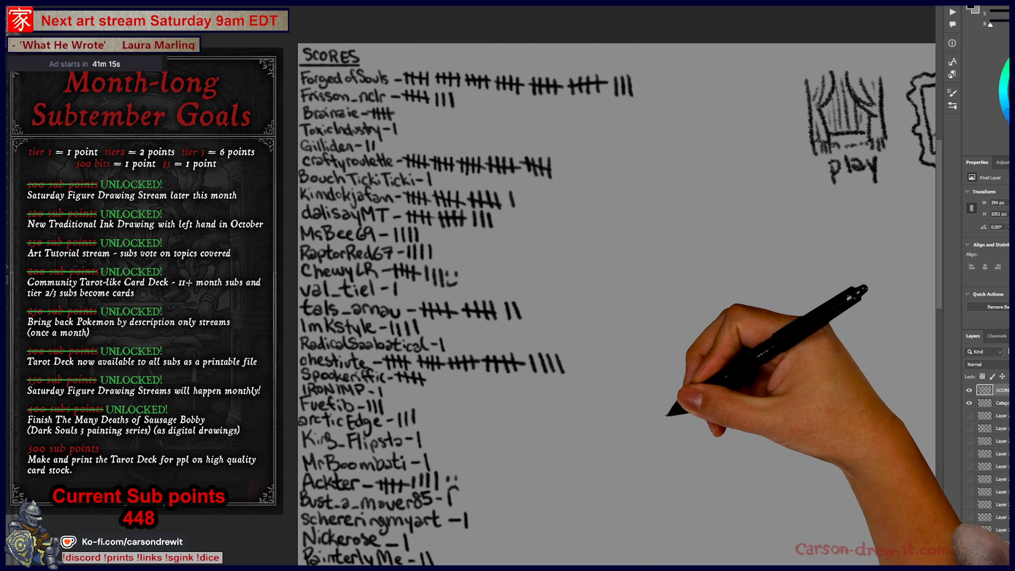
Zoom out and reposition the view to show every category icon
{"action": "key", "text": "ctrl+minus"}
{"action": "mouse_move", "coordinate": [688, 318]}
{"action": "left_mouse_down"}
{"action": "mouse_move", "coordinate": [495, 159]}
{"action": "mouse_move", "coordinate": [397, 147]}
{"action": "mouse_move", "coordinate": [381, 189]}
{"action": "left_mouse_up"}
{"action": "key", "text": "ctrl+minus"}
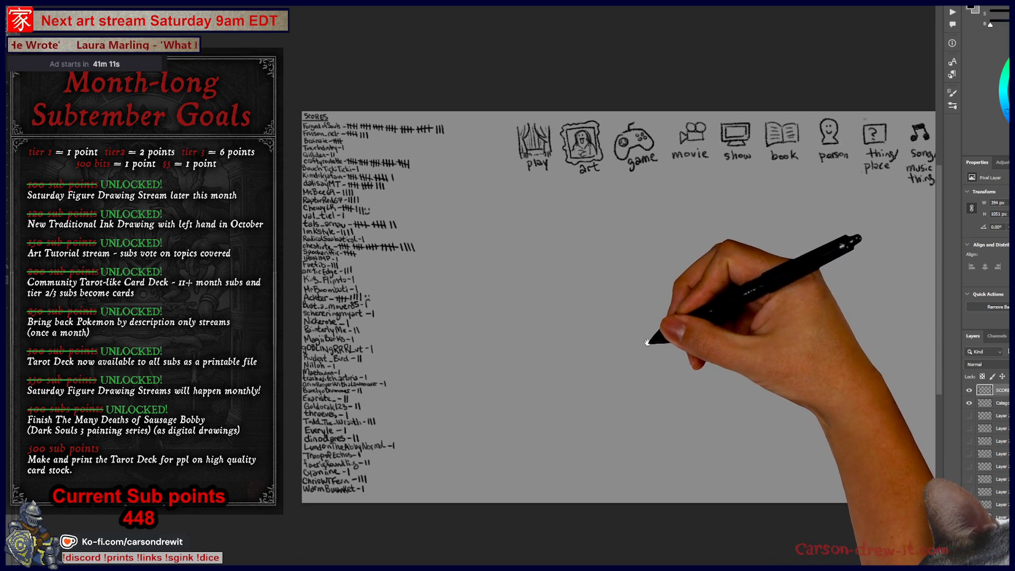
{"action": "mouse_move", "coordinate": [637, 354]}
{"action": "left_mouse_down"}
{"action": "mouse_move", "coordinate": [510, 363]}
{"action": "mouse_move", "coordinate": [384, 333]}
{"action": "mouse_move", "coordinate": [415, 323]}
{"action": "mouse_move", "coordinate": [516, 328]}
{"action": "left_mouse_up"}
{"action": "key", "text": "ctrl+plus"}
{"action": "key", "text": "ctrl+plus"}
Survey the whole score sheet, then enlarge the viewer showing Daily-032_Feb1_2025.png
{"action": "key", "text": "ctrl+minus"}
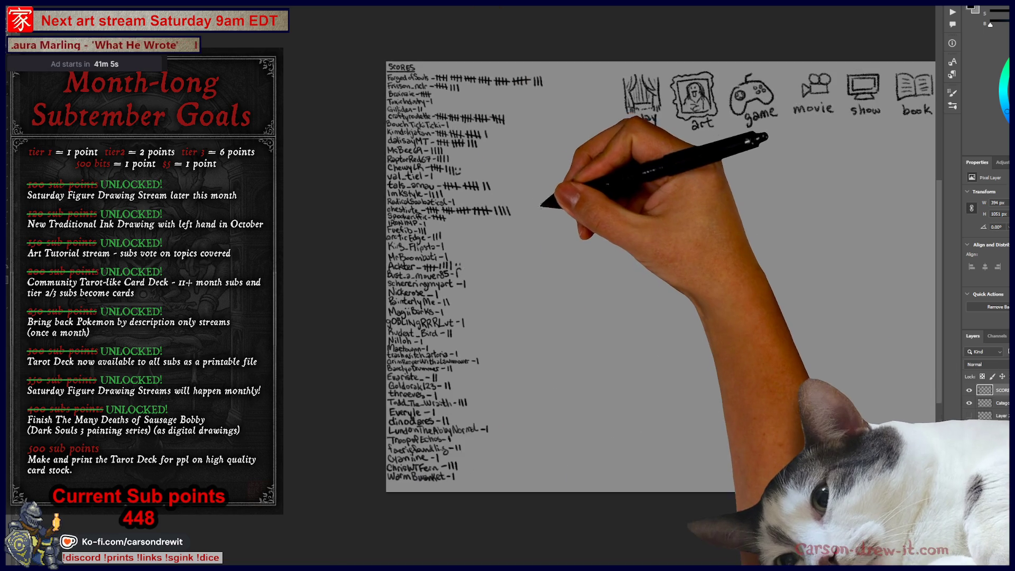
{"action": "key", "text": "ctrl+plus"}
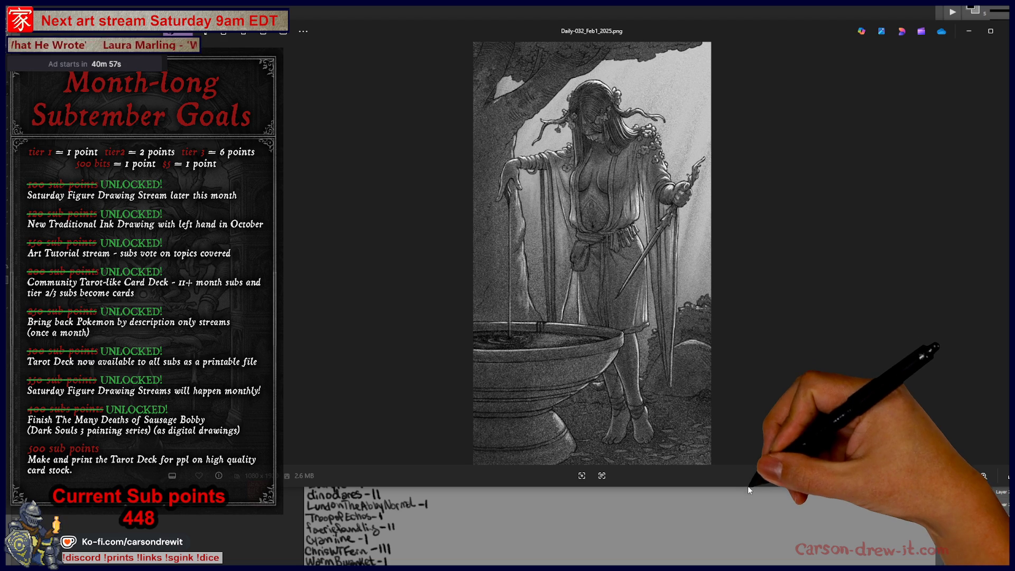
{"action": "left_click_drag", "start_coordinate": [748, 486], "coordinate": [748, 565]}
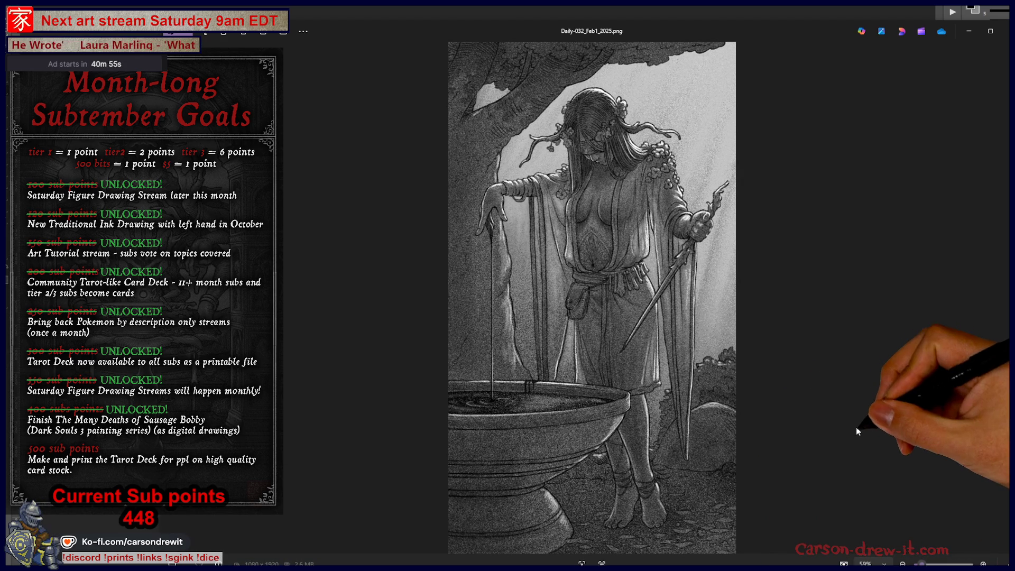
Flip forward through the February and March daily drawings
{"action": "key", "text": "Right"}
{"action": "key", "text": "Right"}
{"action": "key", "text": "Right"}
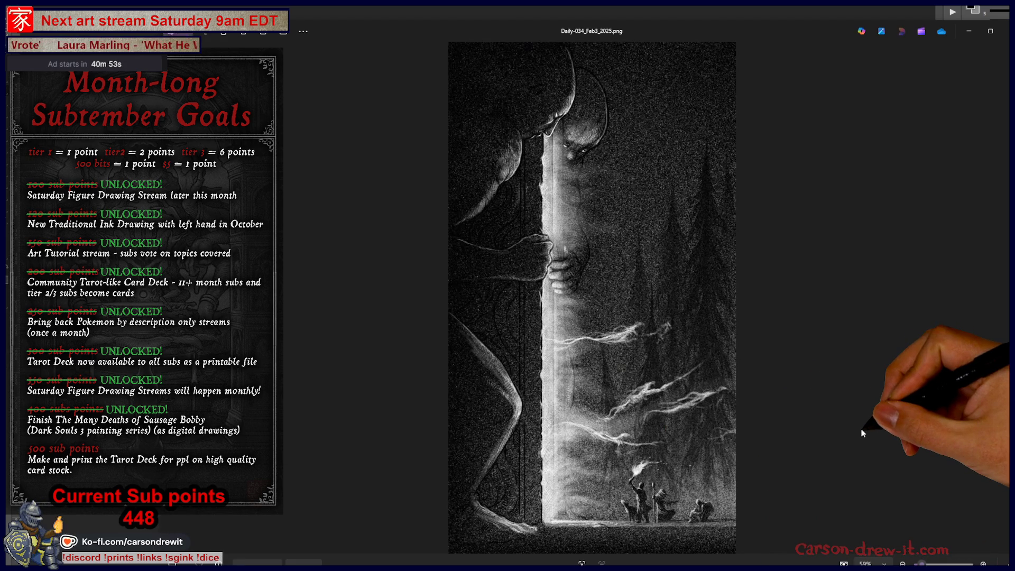
{"action": "key", "text": "Right"}
{"action": "key", "text": "Right"}
{"action": "key", "text": "Right"}
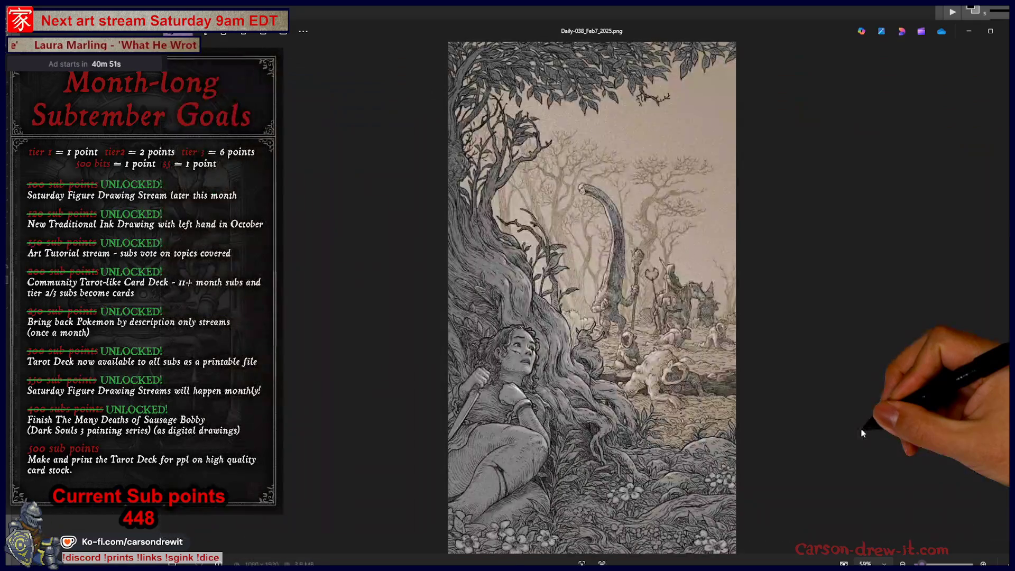
{"action": "key", "text": "Right"}
{"action": "key", "text": "Right"}
{"action": "key", "text": "Right"}
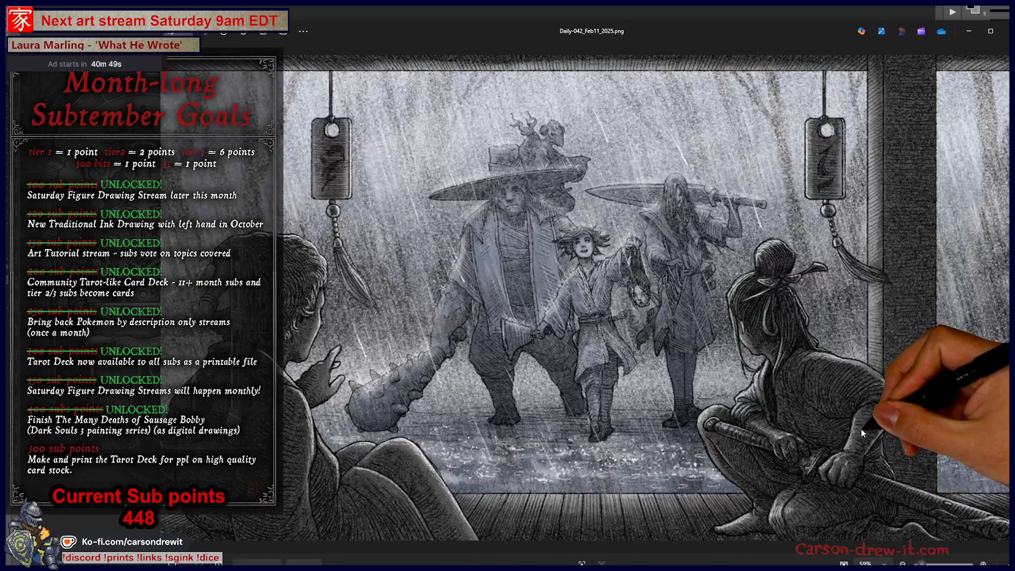
{"action": "key", "text": "Right"}
{"action": "key", "text": "Right"}
{"action": "key", "text": "Right"}
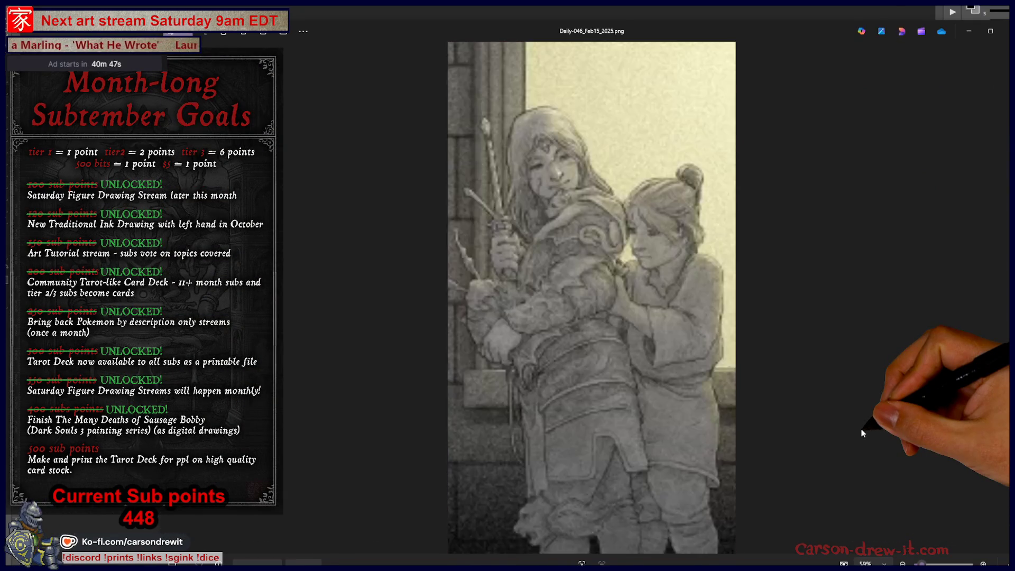
{"action": "key", "text": "Right"}
{"action": "key", "text": "Right"}
{"action": "key", "text": "Right"}
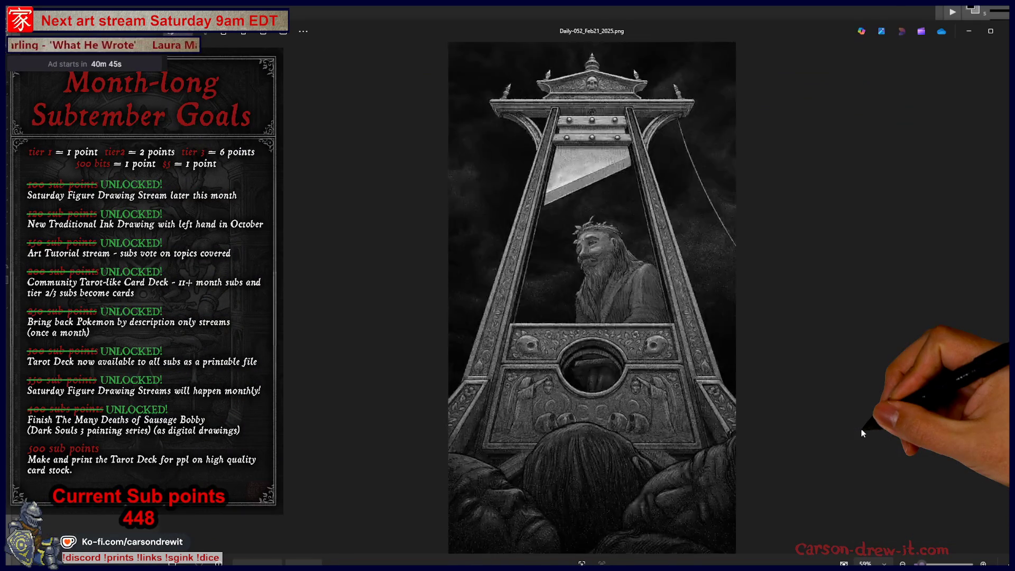
{"action": "key", "text": "Right"}
{"action": "key", "text": "Right"}
{"action": "key", "text": "Right"}
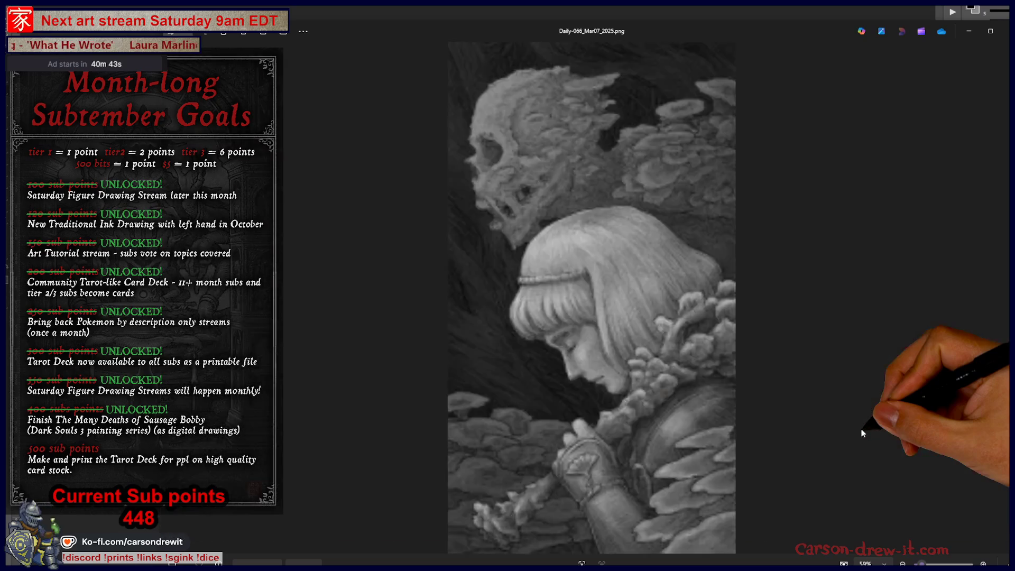
{"action": "key", "text": "Right"}
{"action": "key", "text": "Right"}
{"action": "key", "text": "Right"}
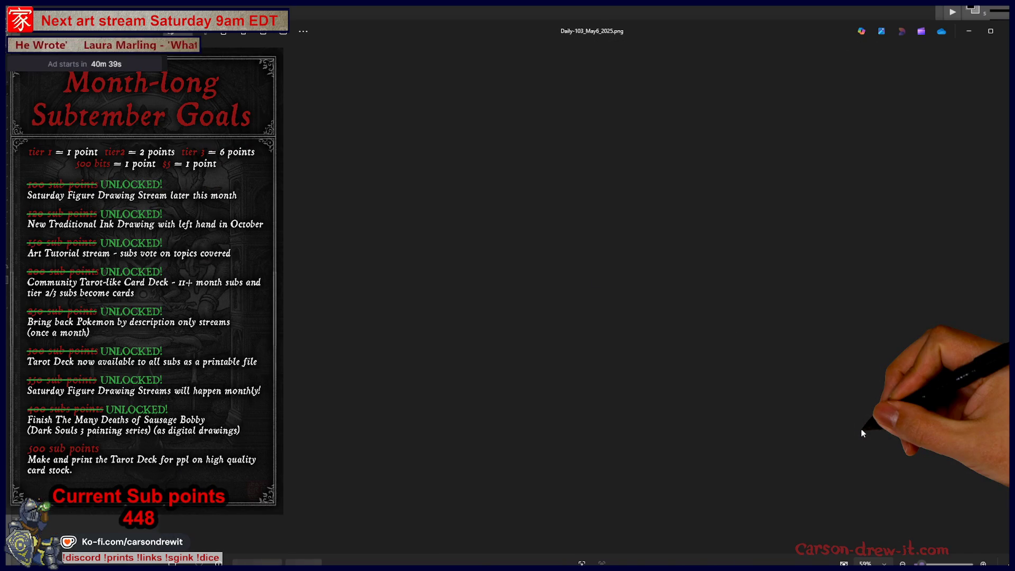
{"action": "key", "text": "Right"}
{"action": "key", "text": "Right"}
{"action": "key", "text": "Right"}
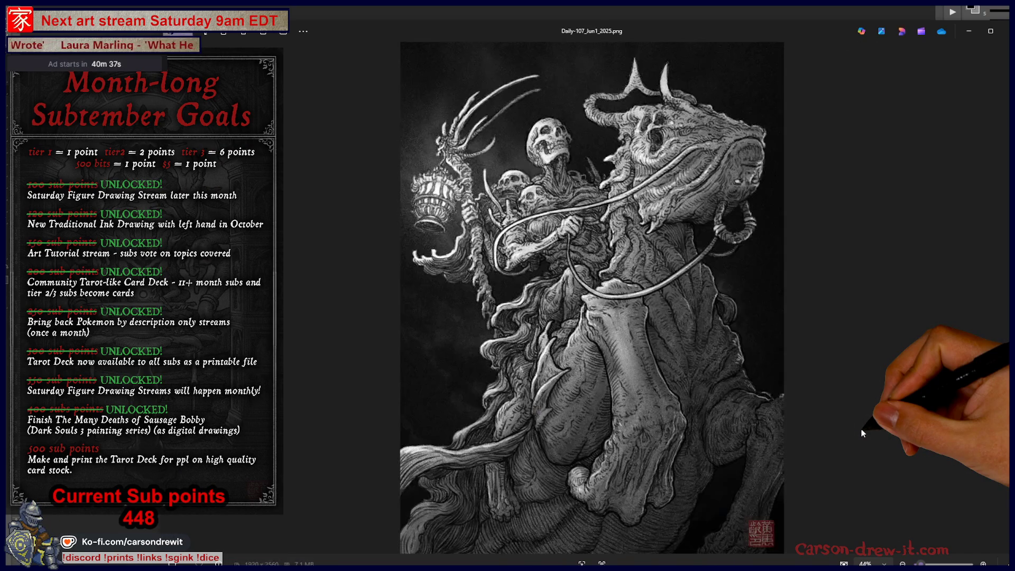
Step through the drawings from Daily-108_Jun2 to Daily-117_Aug1
{"action": "key", "text": "Left"}
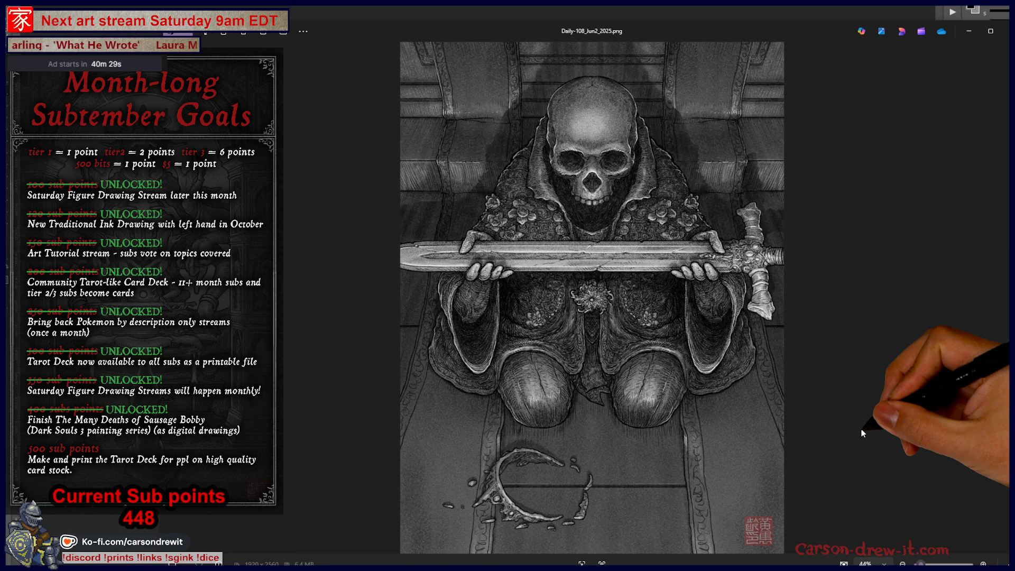
{"action": "key", "text": "Right"}
{"action": "key", "text": "Right"}
{"action": "key", "text": "Right"}
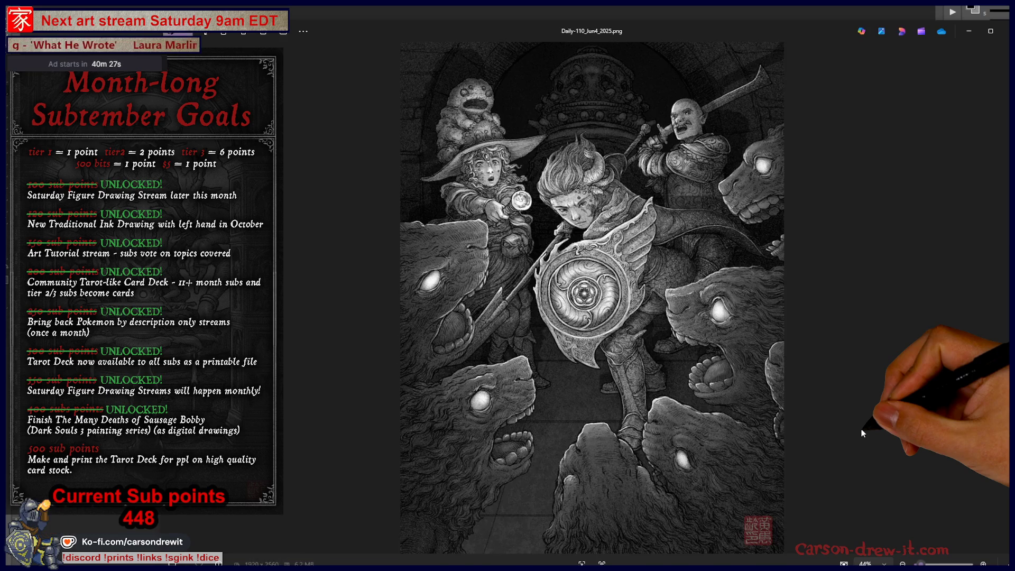
{"action": "key", "text": "Right"}
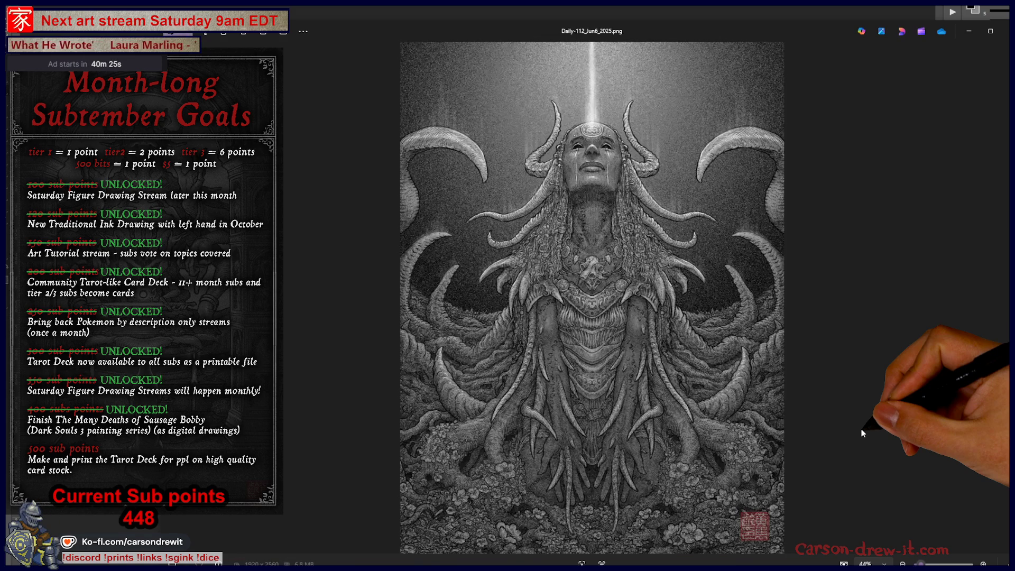
{"action": "key", "text": "Right"}
{"action": "key", "text": "Right"}
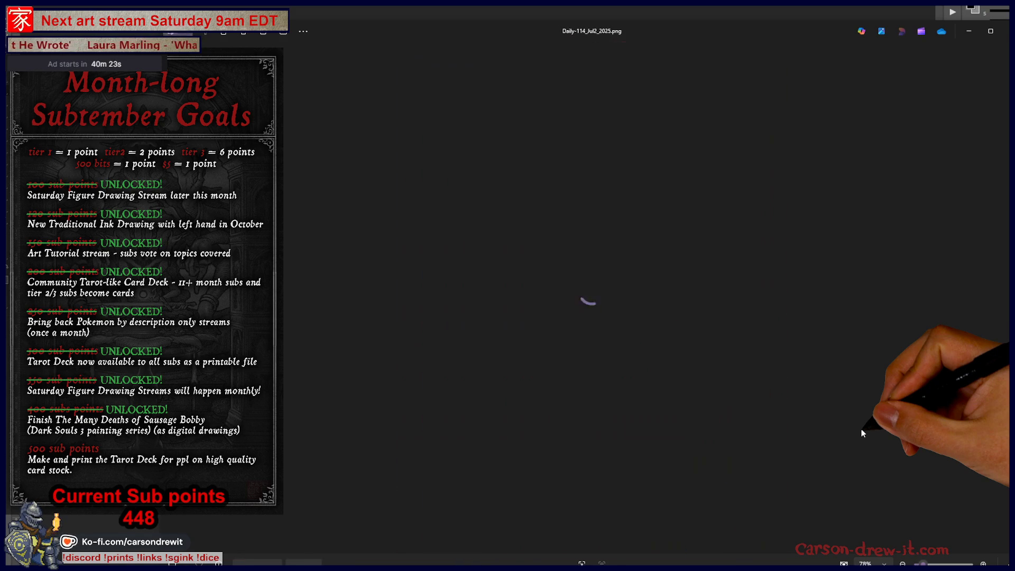
{"action": "key", "text": "Right"}
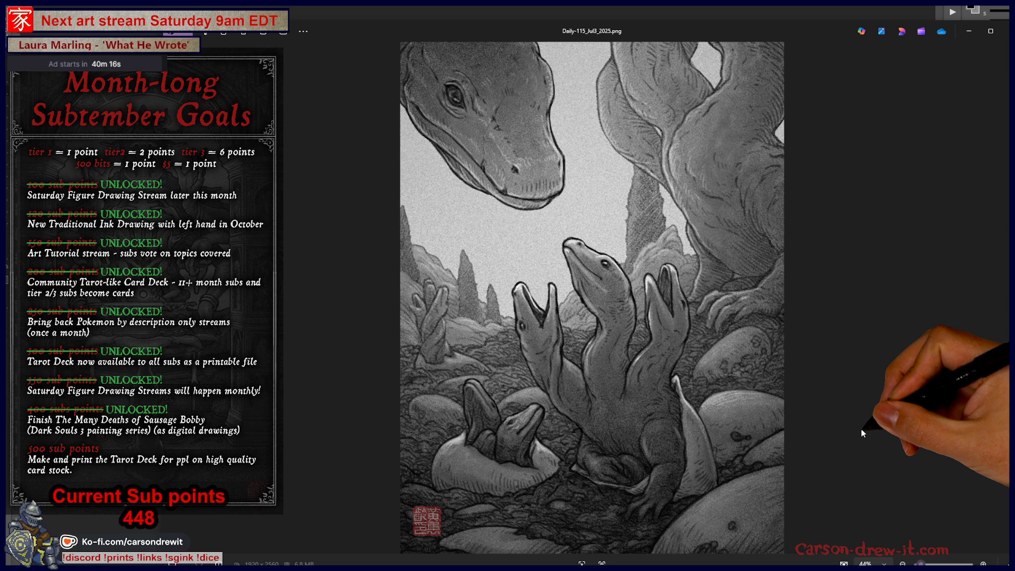
{"action": "key", "text": "Right"}
{"action": "key", "text": "Right"}
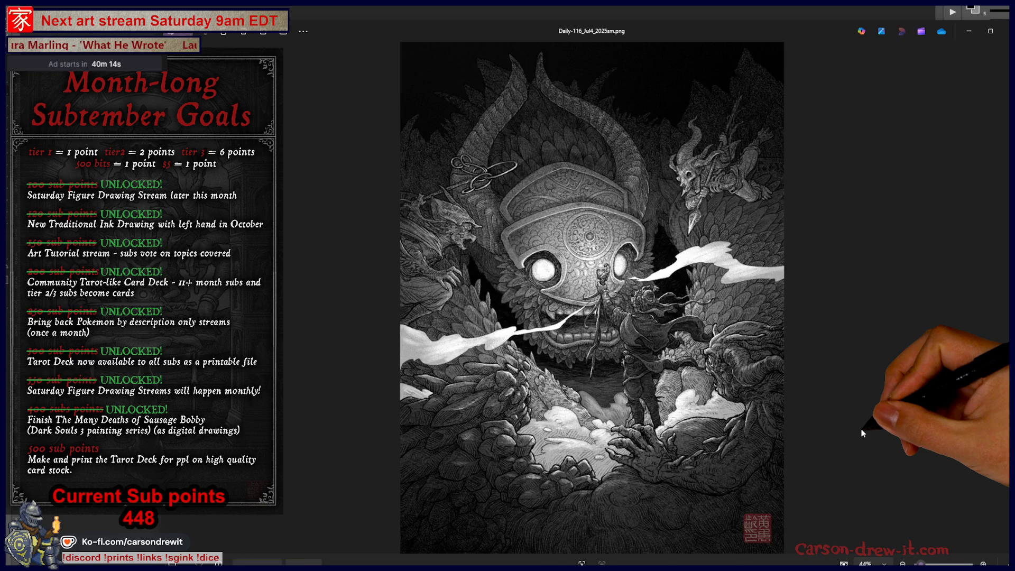
{"action": "key", "text": "Right"}
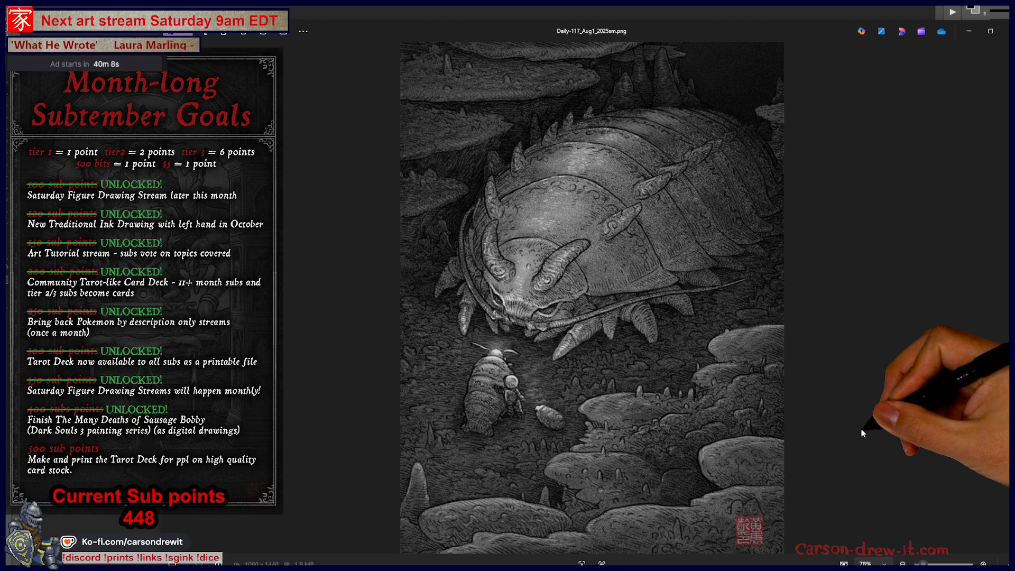
Browse Daily-119_Aug3 through Daily-122_Sep2 onward, zoom in, then close the Photos viewer
{"action": "key", "text": "Right"}
{"action": "key", "text": "Right"}
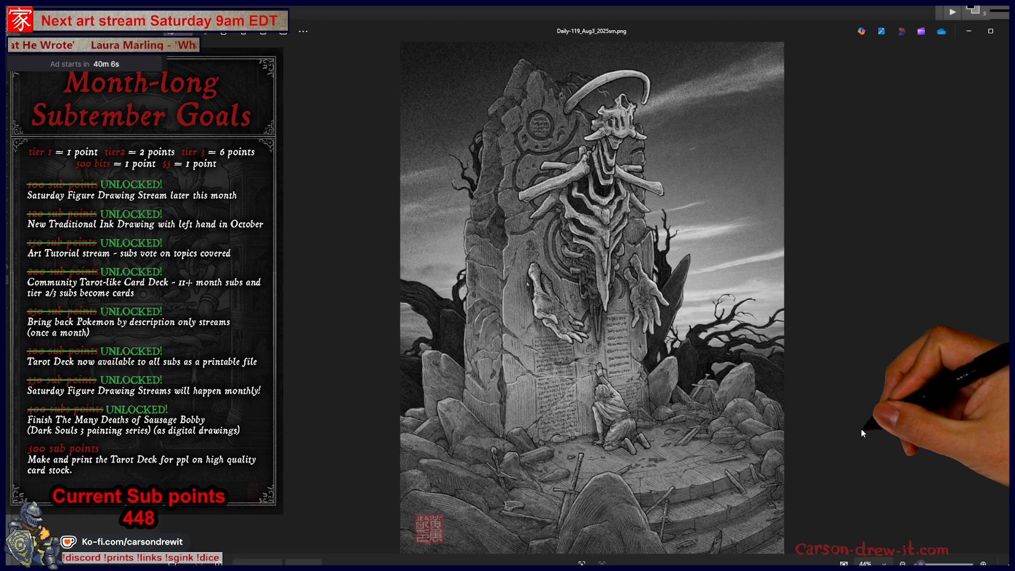
{"action": "key", "text": "Right"}
{"action": "key", "text": "Right"}
{"action": "key", "text": "Right"}
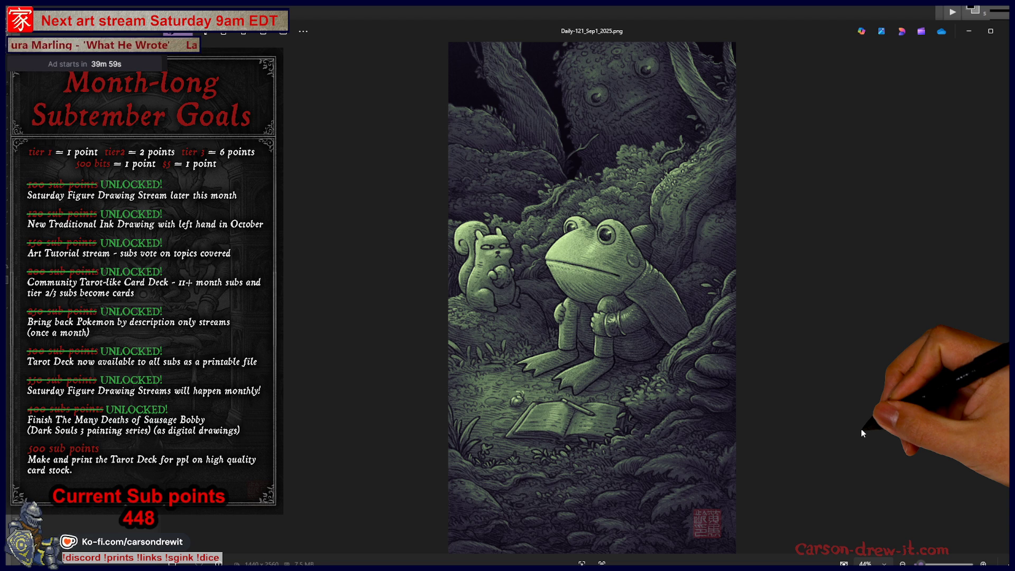
{"action": "key", "text": "Right"}
{"action": "key", "text": "Right"}
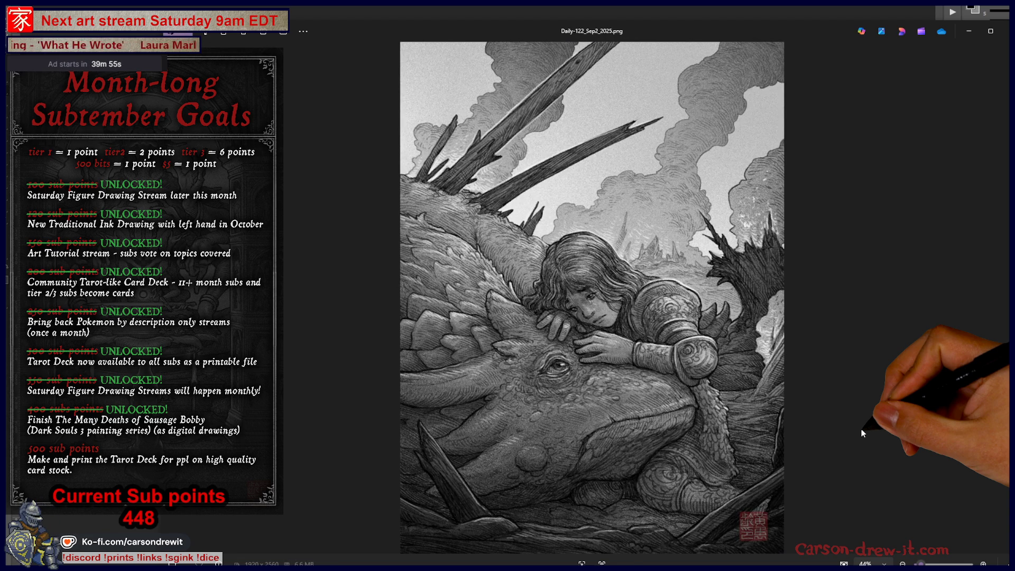
{"action": "key", "text": "Left"}
{"action": "key", "text": "Right"}
{"action": "key", "text": "Right"}
{"action": "key", "text": "Right"}
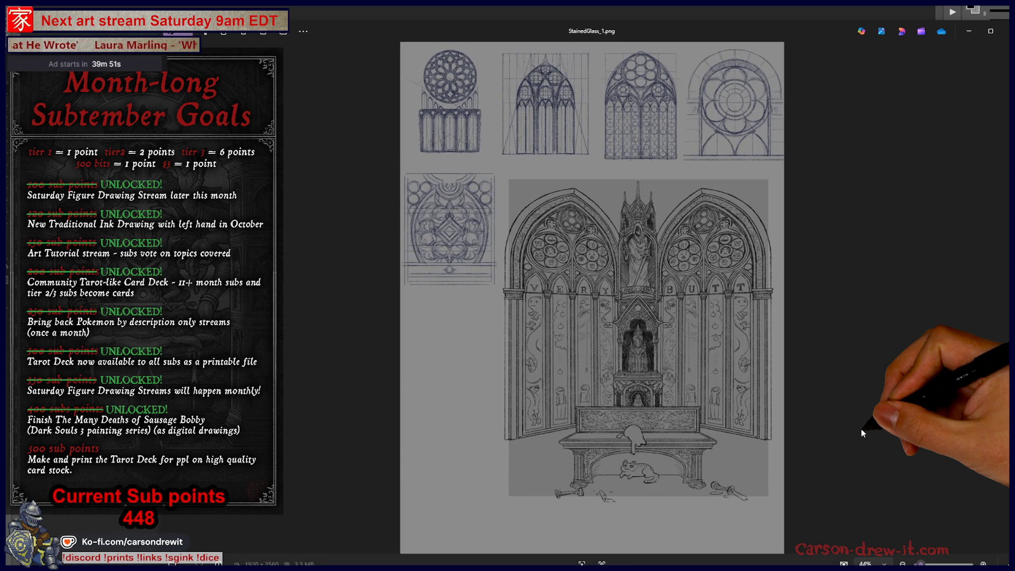
{"action": "scroll", "coordinate": [749, 297], "scroll_direction": "up", "scroll_amount": 5}
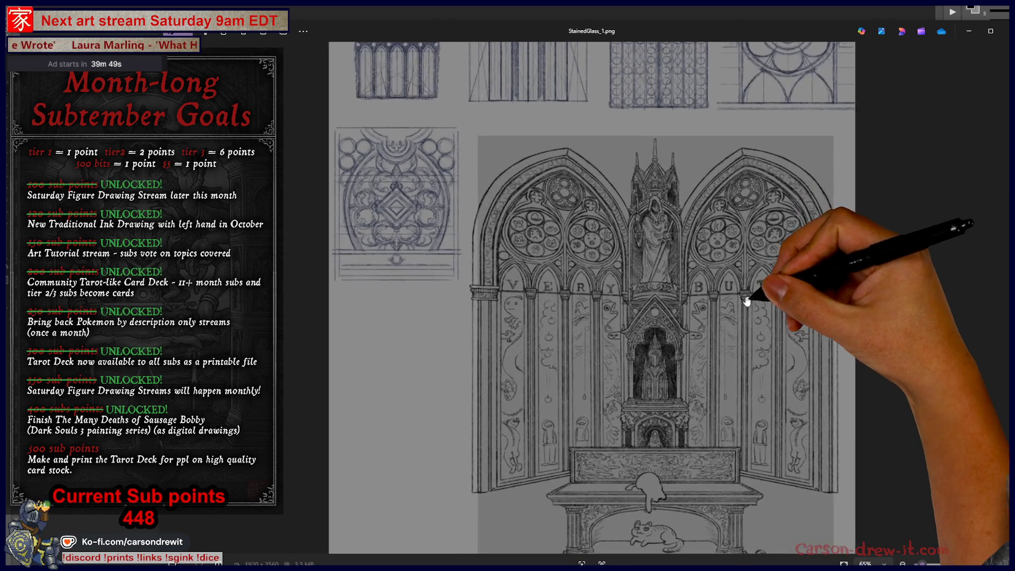
{"action": "scroll", "coordinate": [831, 386], "scroll_direction": "down", "scroll_amount": 5}
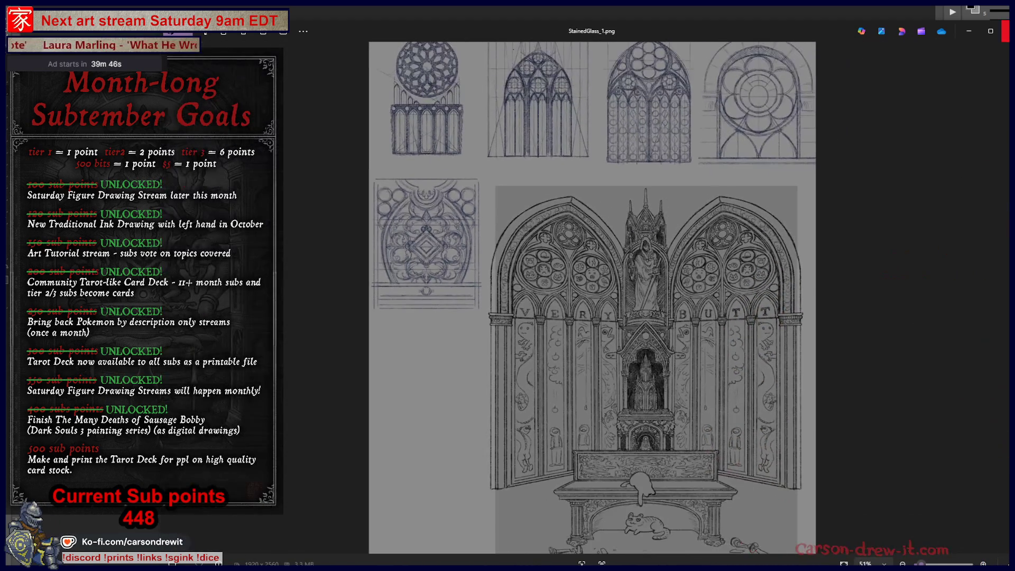
{"action": "left_click", "coordinate": [1006, 31]}
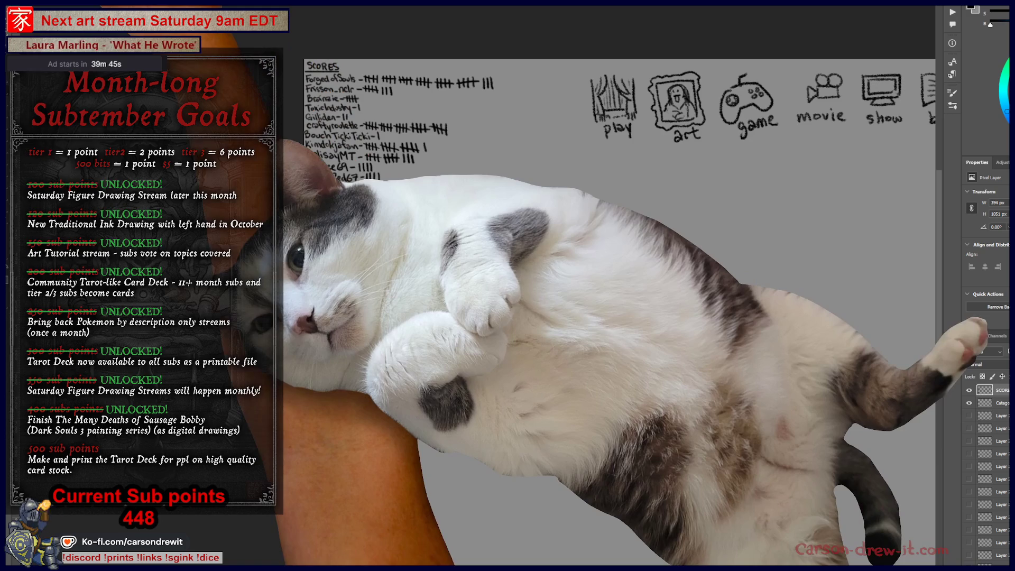
Open the recent framed figure drawing from File > Open Recent and zoom in and out on it
{"action": "key", "text": "alt+f"}
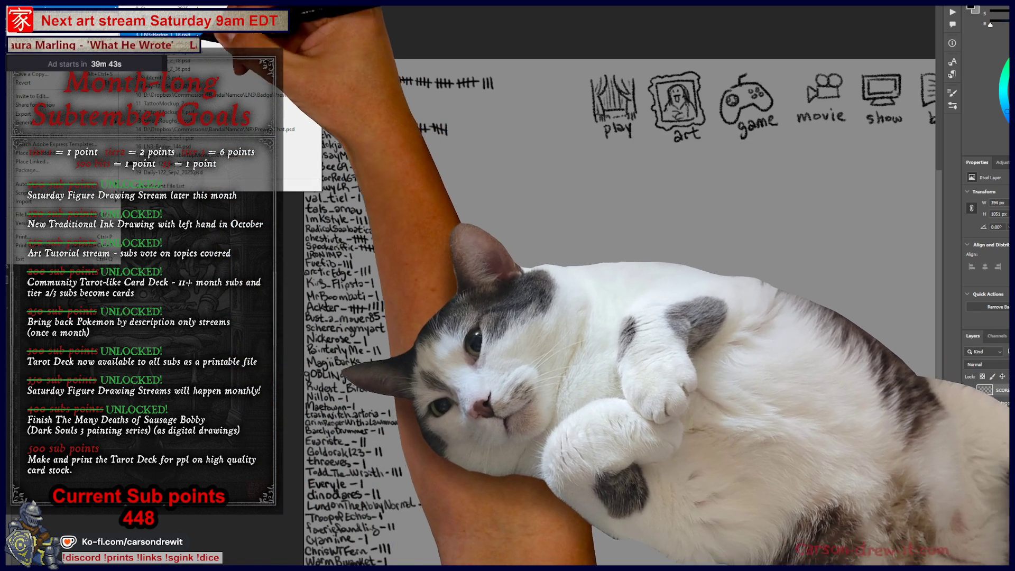
{"action": "key", "text": "Return"}
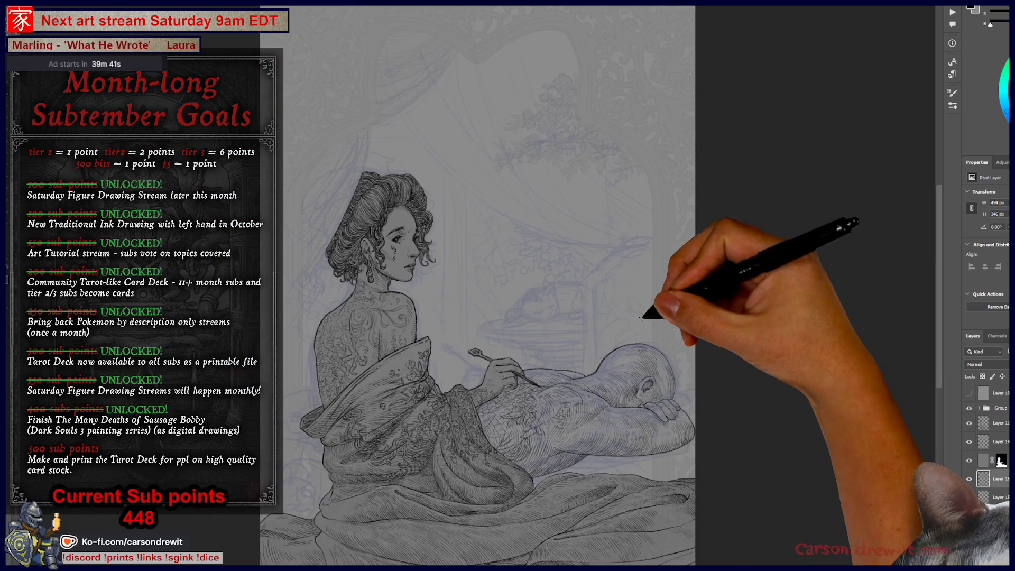
{"action": "scroll", "coordinate": [492, 285], "scroll_direction": "up", "scroll_amount": 3}
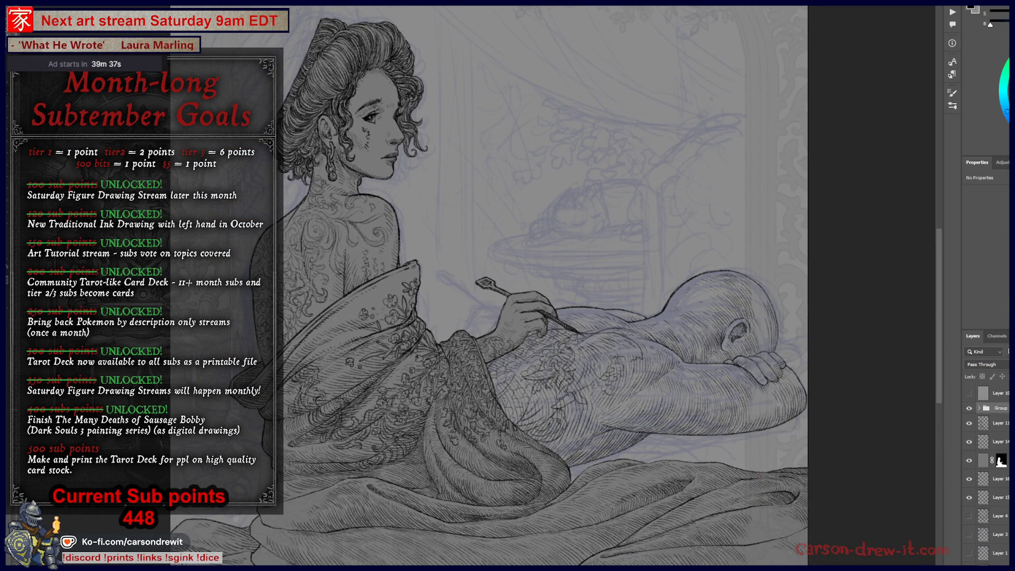
{"action": "scroll", "coordinate": [746, 423], "scroll_direction": "down", "scroll_amount": 3}
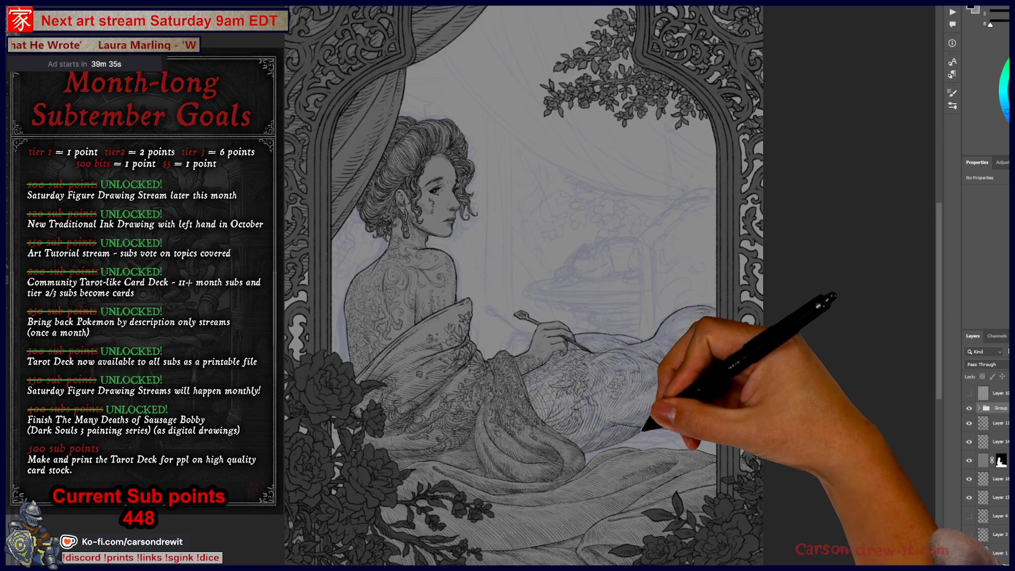
{"action": "scroll", "coordinate": [746, 424], "scroll_direction": "up", "scroll_amount": 1}
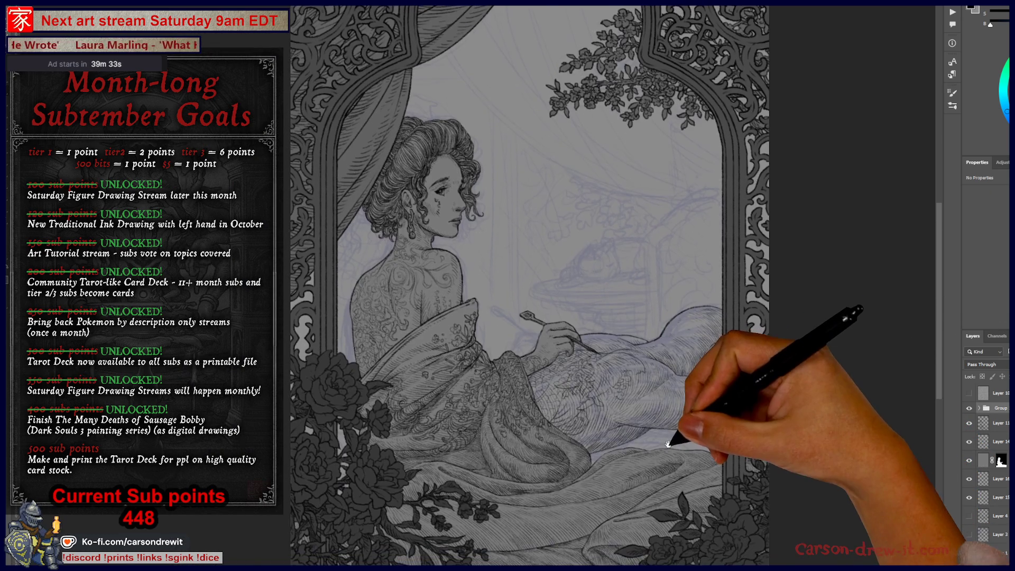
{"action": "scroll", "coordinate": [722, 439], "scroll_direction": "down", "scroll_amount": 2}
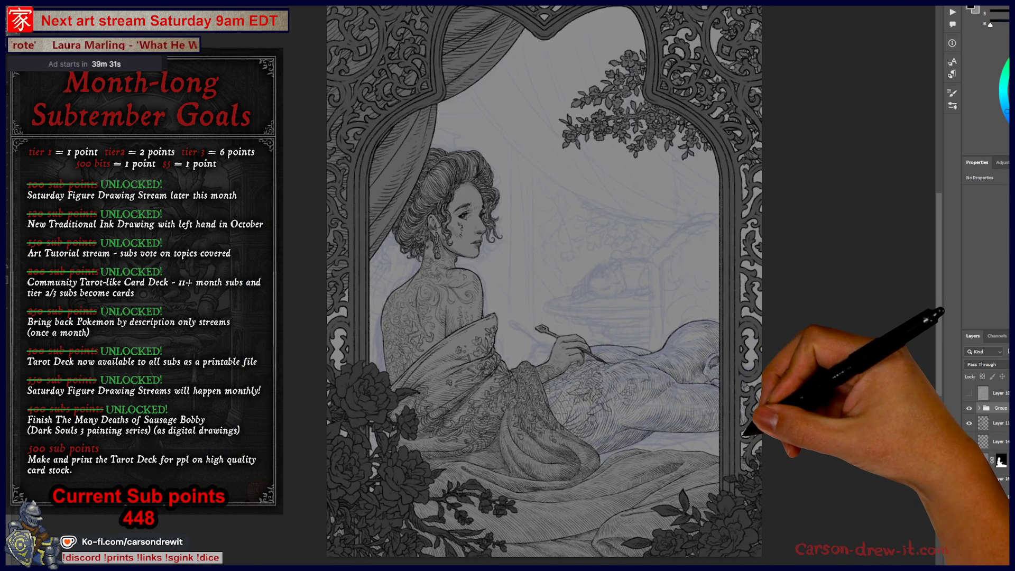
{"action": "scroll", "coordinate": [740, 418], "scroll_direction": "up", "scroll_amount": 2}
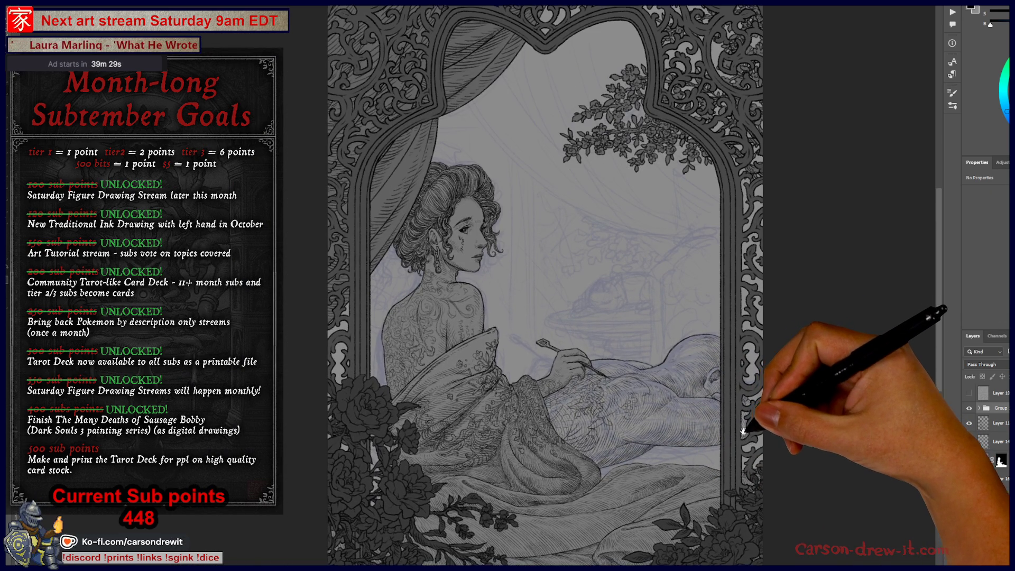
{"action": "scroll", "coordinate": [751, 428], "scroll_direction": "down", "scroll_amount": 1}
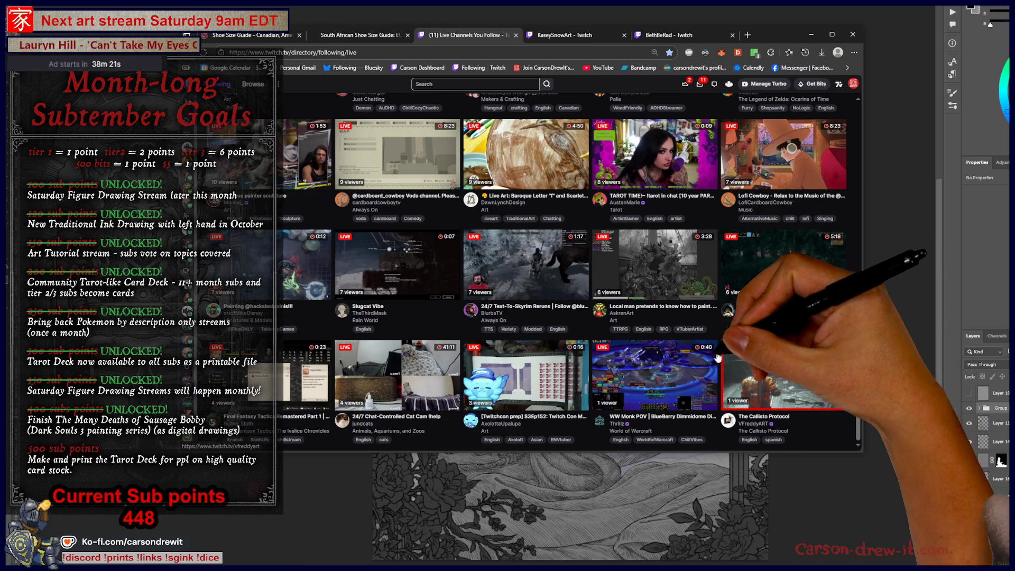
Open the first batch of followed artists' live streams from the Following page in background tabs
{"action": "middle_click", "coordinate": [518, 386]}
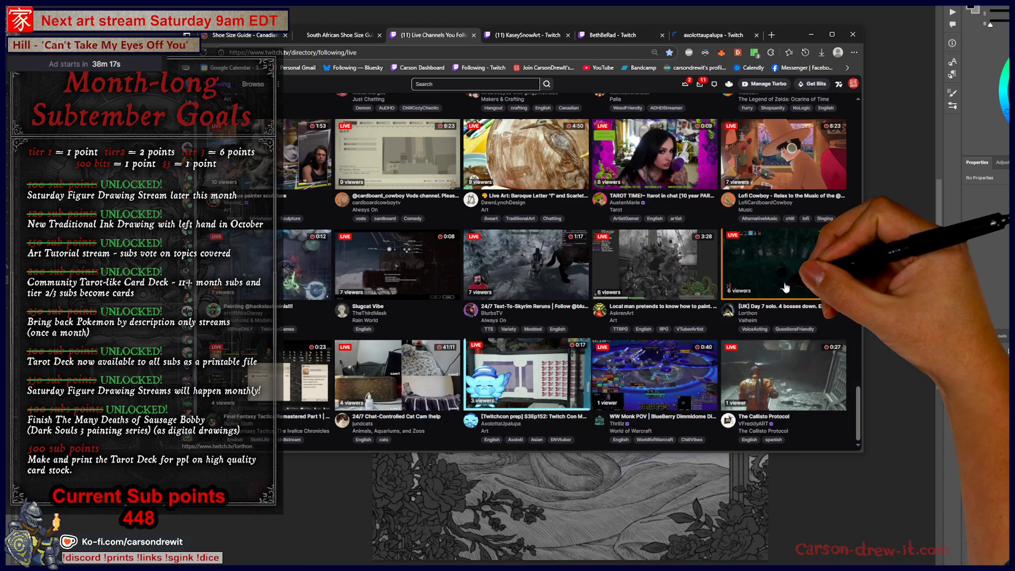
{"action": "middle_click", "coordinate": [640, 259]}
{"action": "scroll", "coordinate": [661, 265], "scroll_direction": "up", "scroll_amount": 2}
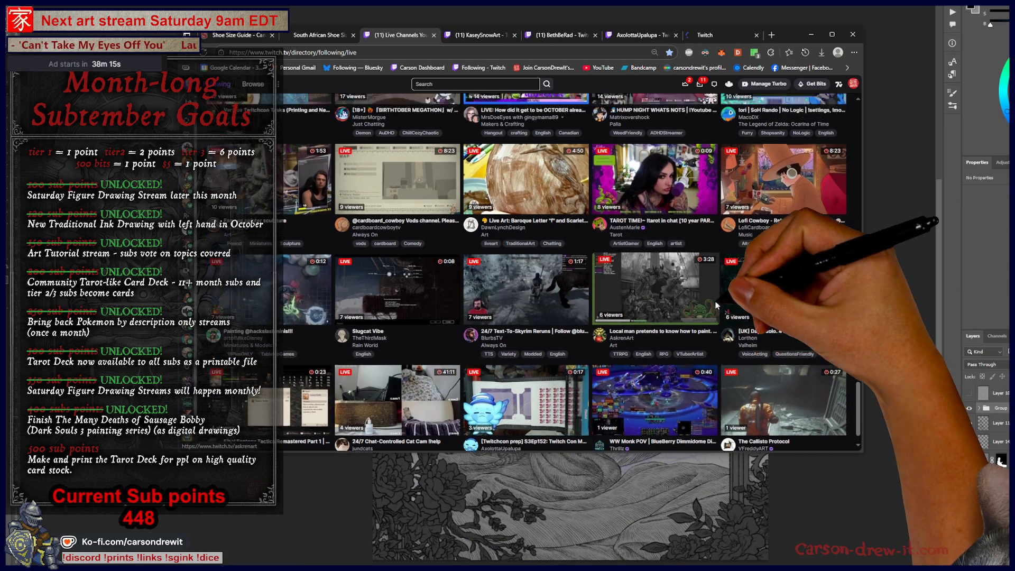
{"action": "middle_click", "coordinate": [470, 245]}
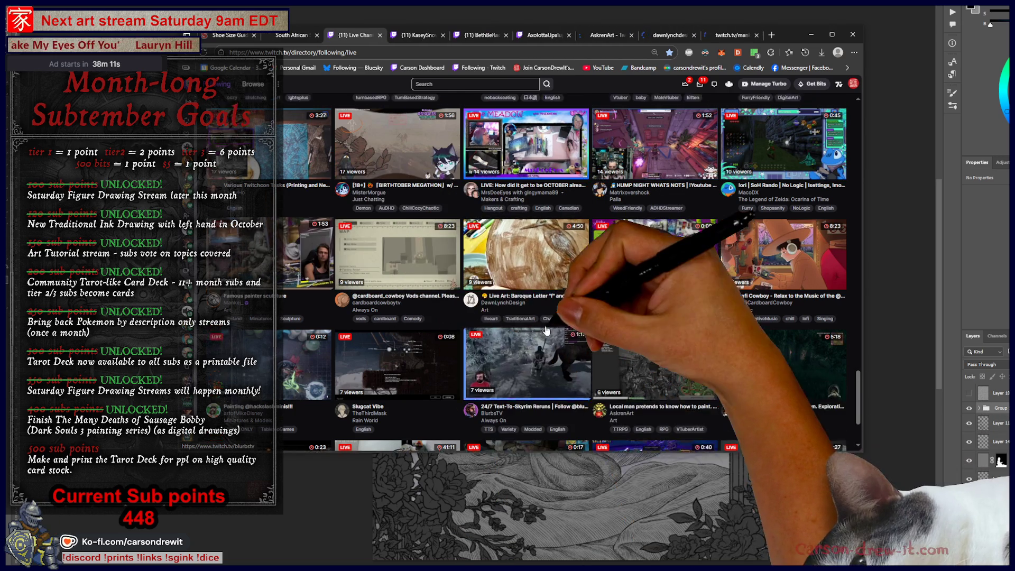
{"action": "scroll", "coordinate": [793, 317], "scroll_direction": "up", "scroll_amount": 1}
{"action": "middle_click", "coordinate": [822, 367]}
{"action": "scroll", "coordinate": [804, 349], "scroll_direction": "up", "scroll_amount": 2}
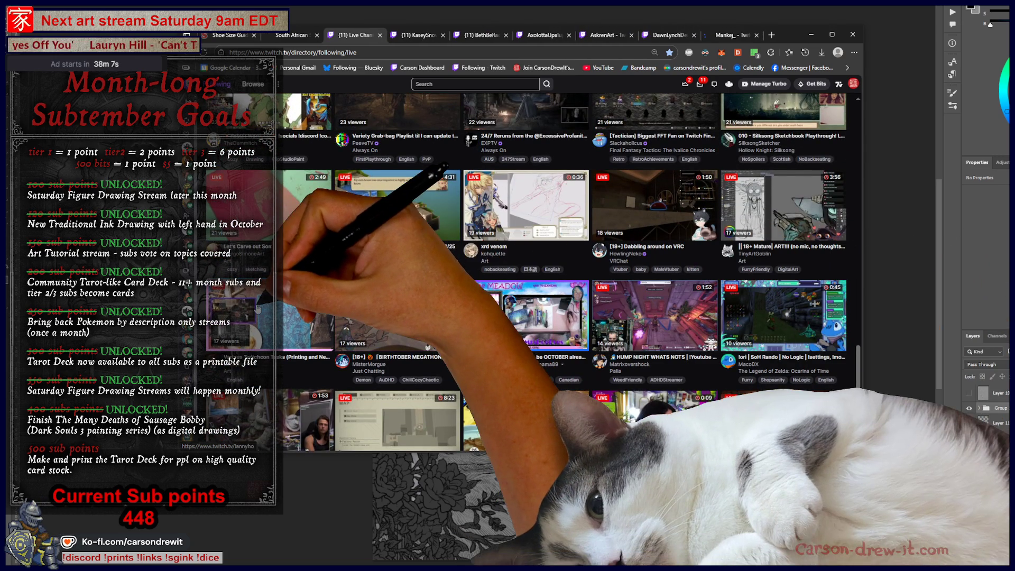
{"action": "middle_click", "coordinate": [283, 296]}
{"action": "scroll", "coordinate": [371, 238], "scroll_direction": "up", "scroll_amount": 1}
{"action": "middle_click", "coordinate": [552, 257]}
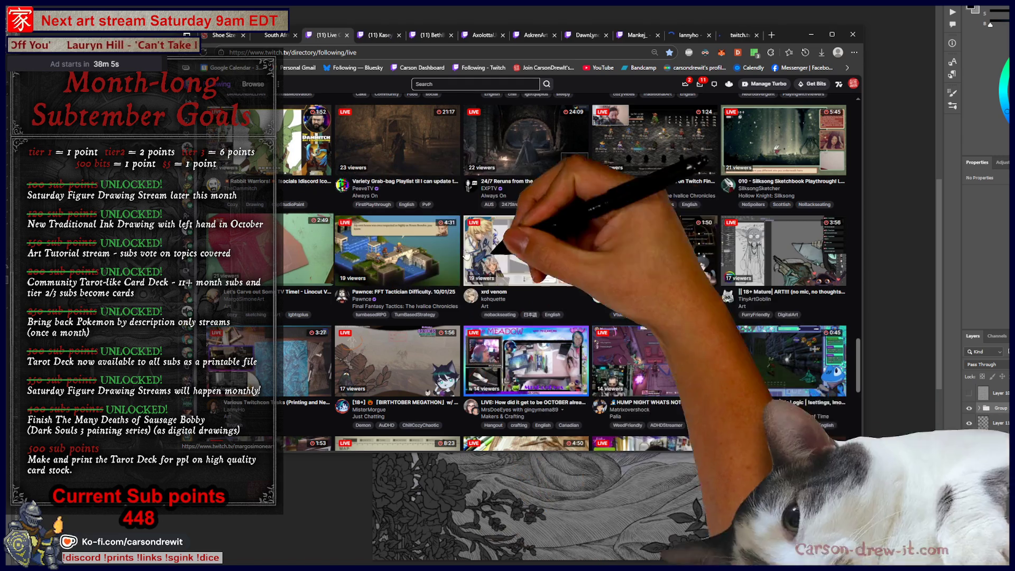
{"action": "middle_click", "coordinate": [552, 257]}
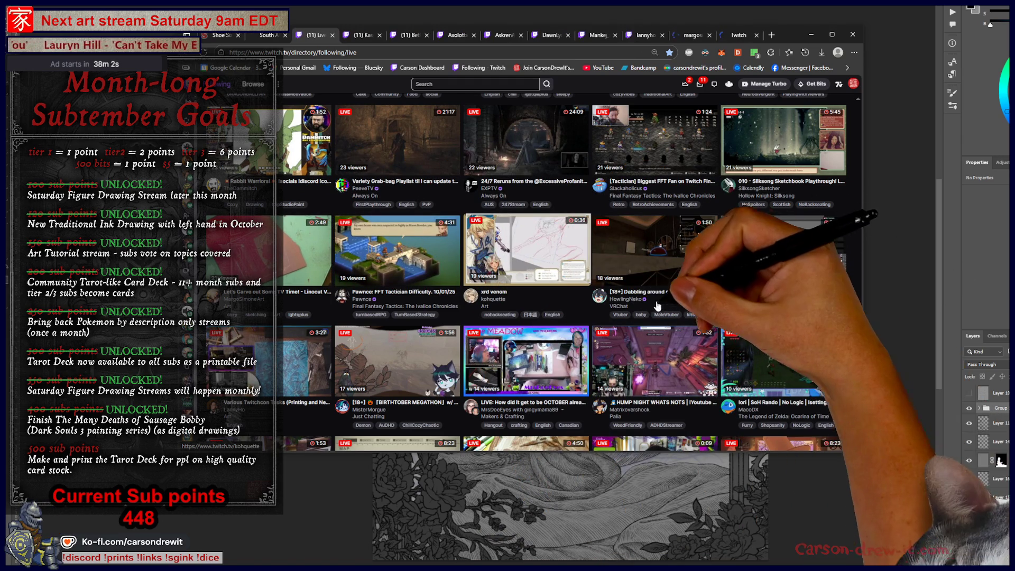
{"action": "middle_click", "coordinate": [679, 266]}
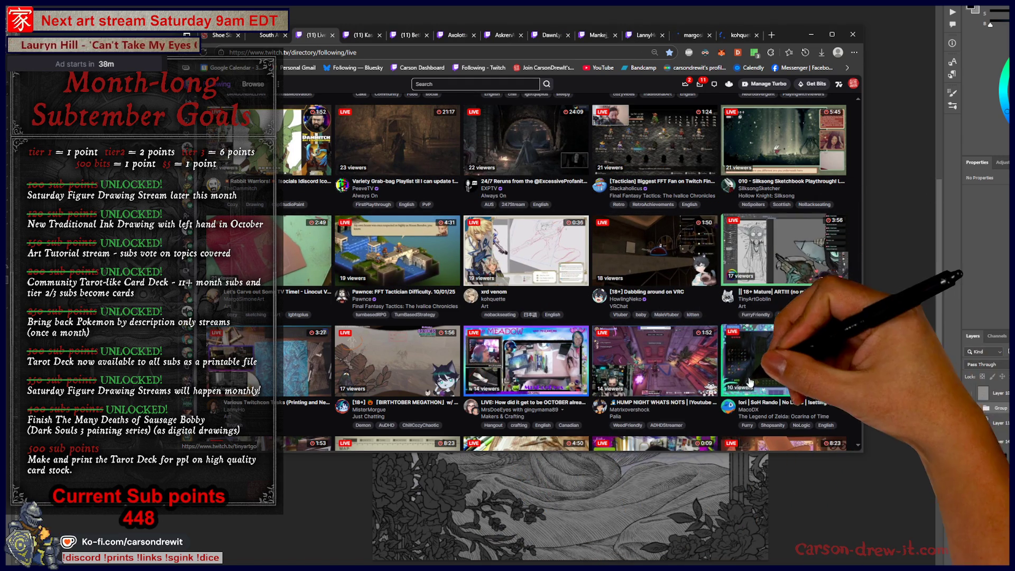
Scroll the Following page and open several more followed artists' streams in new tabs
{"action": "scroll", "coordinate": [761, 341], "scroll_direction": "up", "scroll_amount": 1}
{"action": "scroll", "coordinate": [761, 341], "scroll_direction": "up", "scroll_amount": 3}
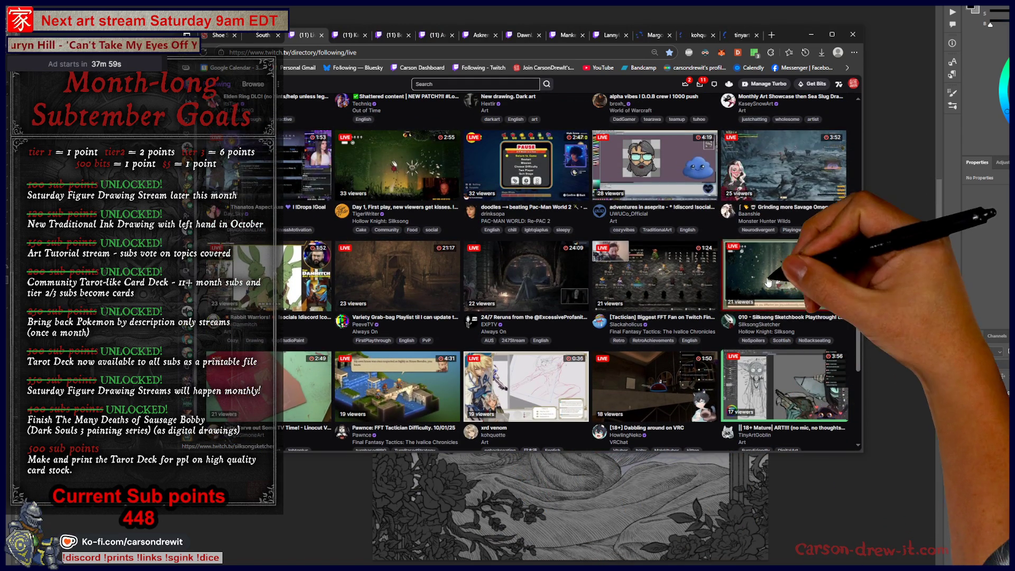
{"action": "middle_click", "coordinate": [418, 271]}
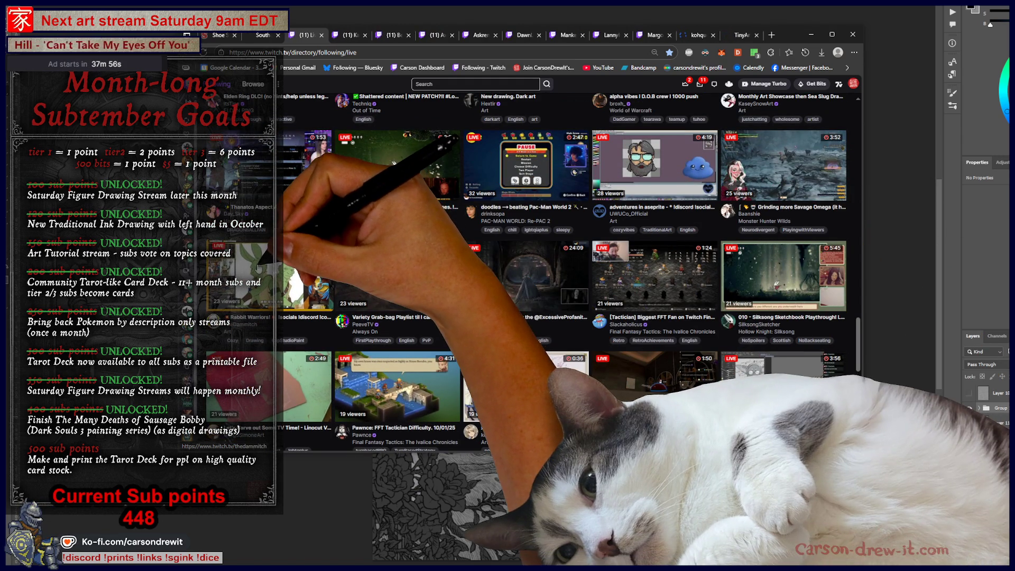
{"action": "scroll", "coordinate": [688, 266], "scroll_direction": "up", "scroll_amount": 2}
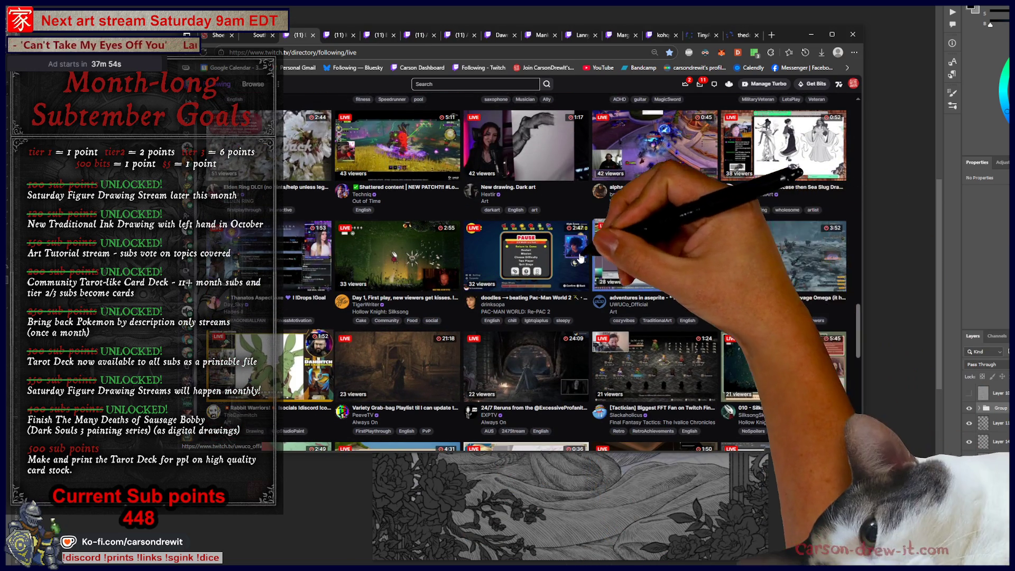
{"action": "middle_click", "coordinate": [598, 365]}
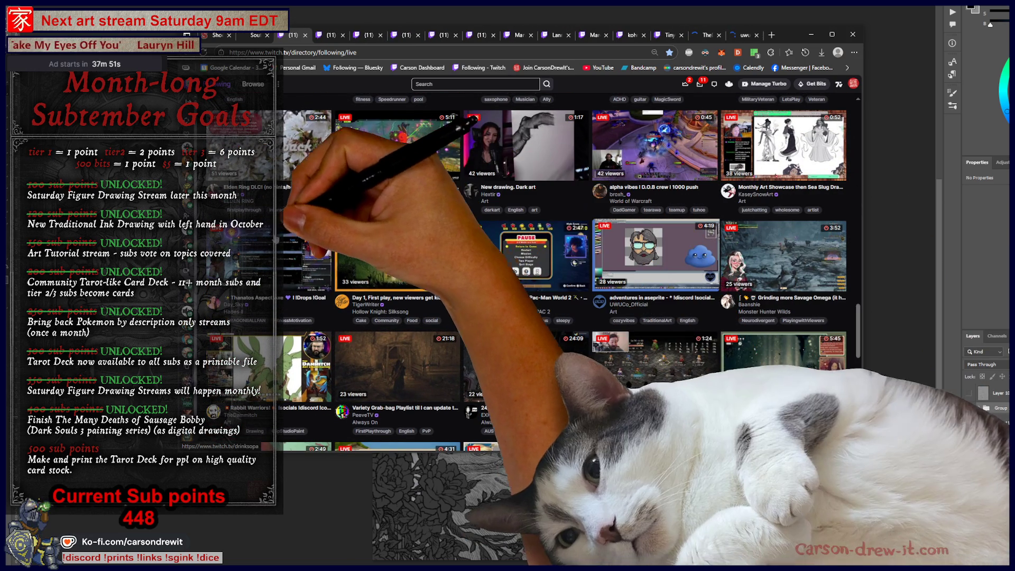
{"action": "scroll", "coordinate": [553, 240], "scroll_direction": "up", "scroll_amount": 2}
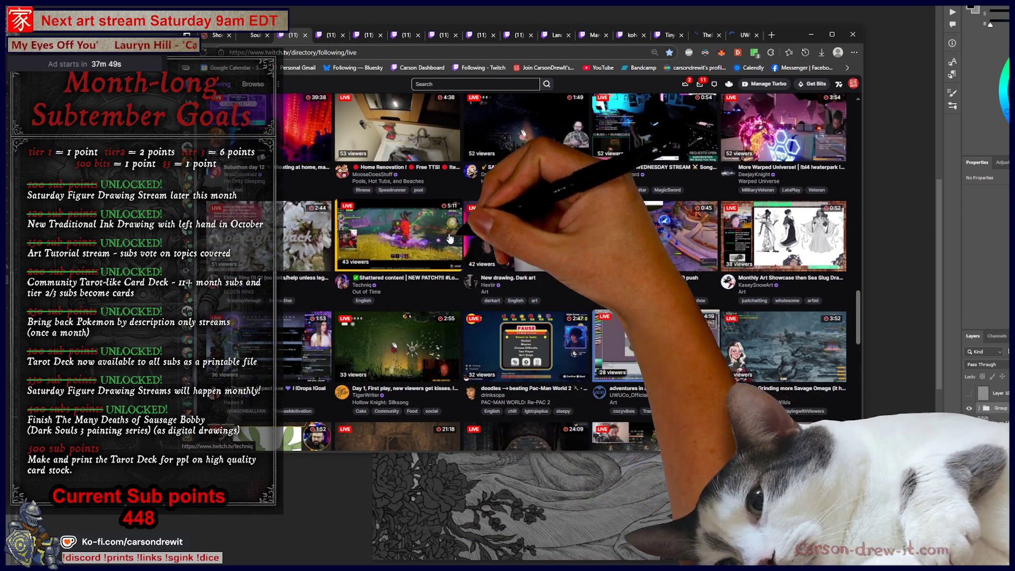
{"action": "middle_click", "coordinate": [553, 240]}
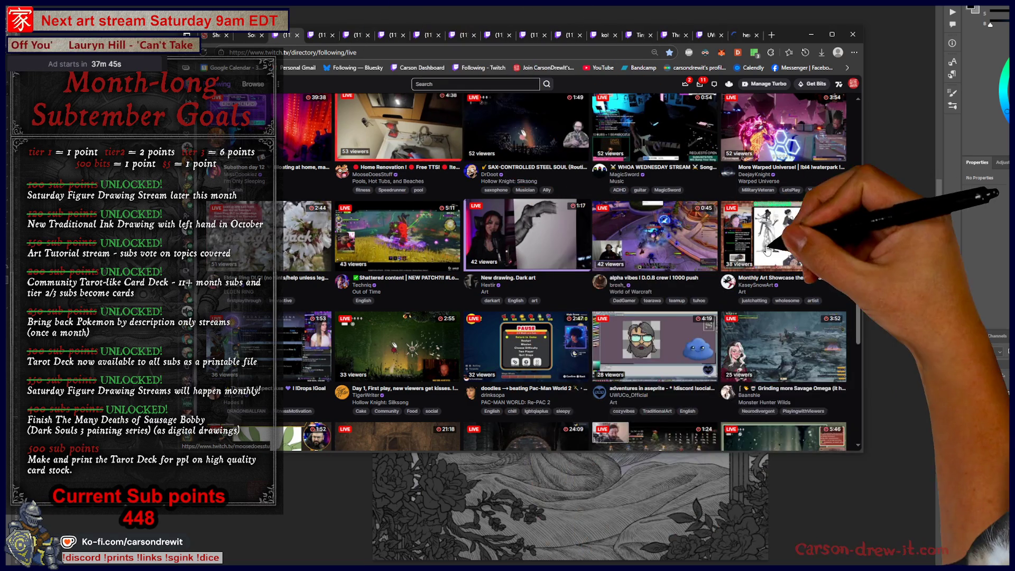
{"action": "scroll", "coordinate": [667, 228], "scroll_direction": "up", "scroll_amount": 2}
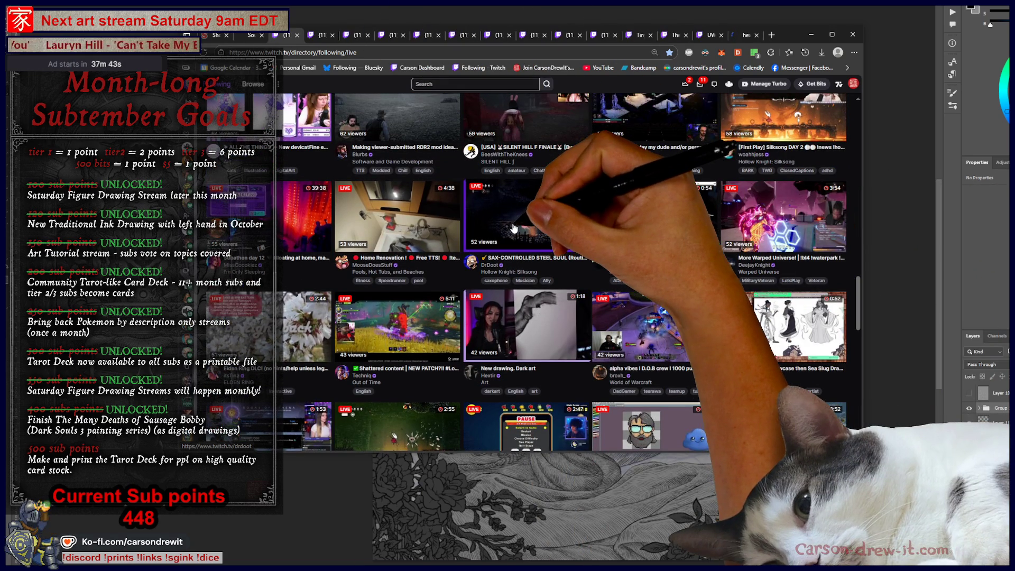
{"action": "scroll", "coordinate": [449, 264], "scroll_direction": "up", "scroll_amount": 4}
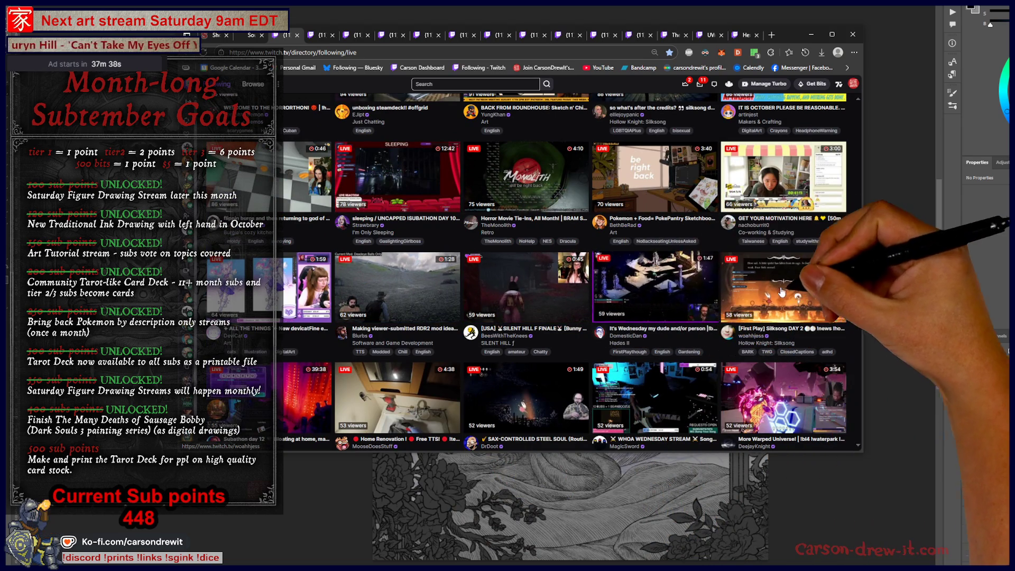
{"action": "scroll", "coordinate": [629, 280], "scroll_direction": "up", "scroll_amount": 2}
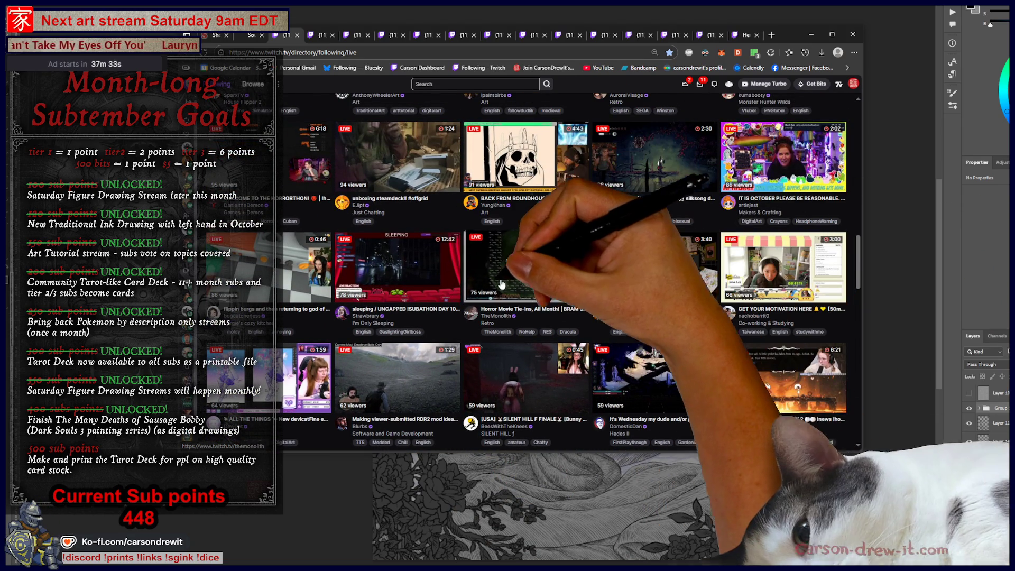
{"action": "scroll", "coordinate": [545, 254], "scroll_direction": "up", "scroll_amount": 2}
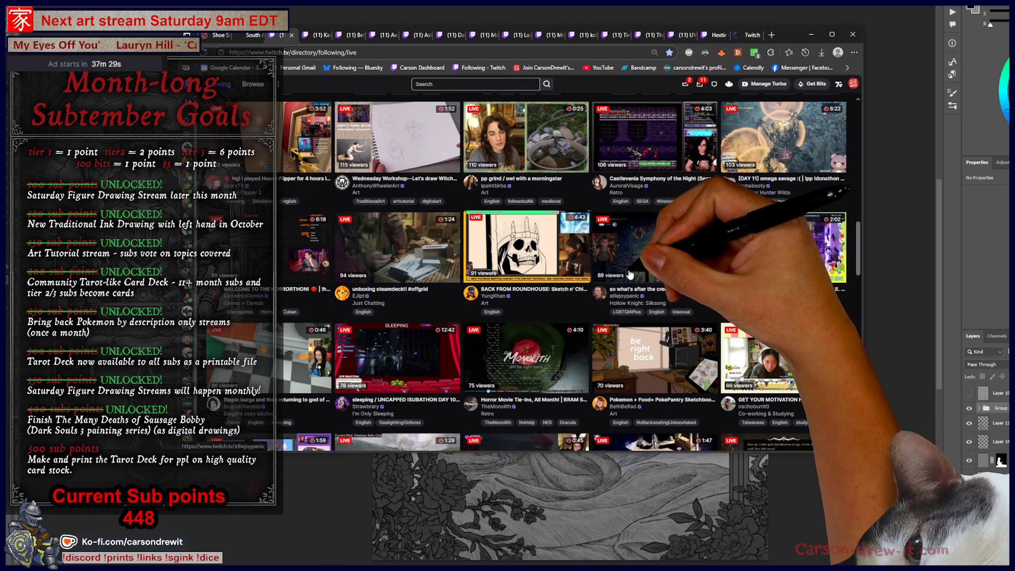
{"action": "scroll", "coordinate": [630, 274], "scroll_direction": "up", "scroll_amount": 2}
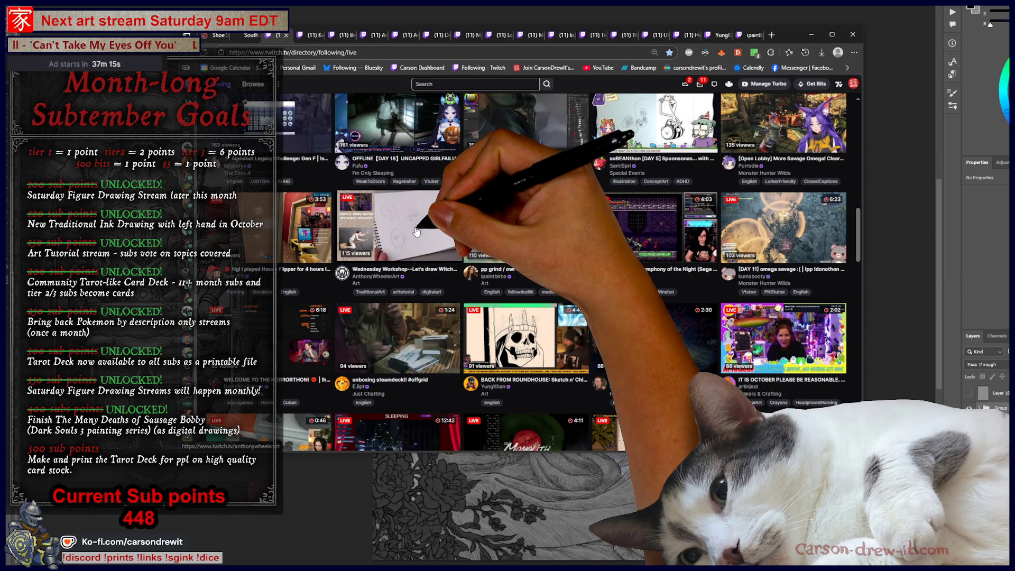
{"action": "middle_click", "coordinate": [485, 266]}
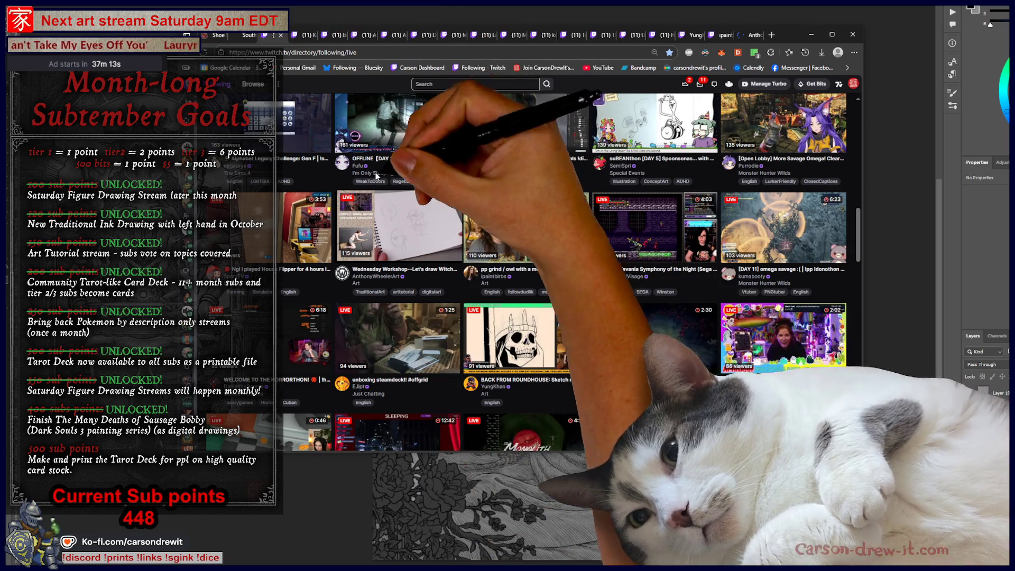
Move to the next stream tab and take the browser out of full screen
{"action": "key", "text": "ctrl+Tab"}
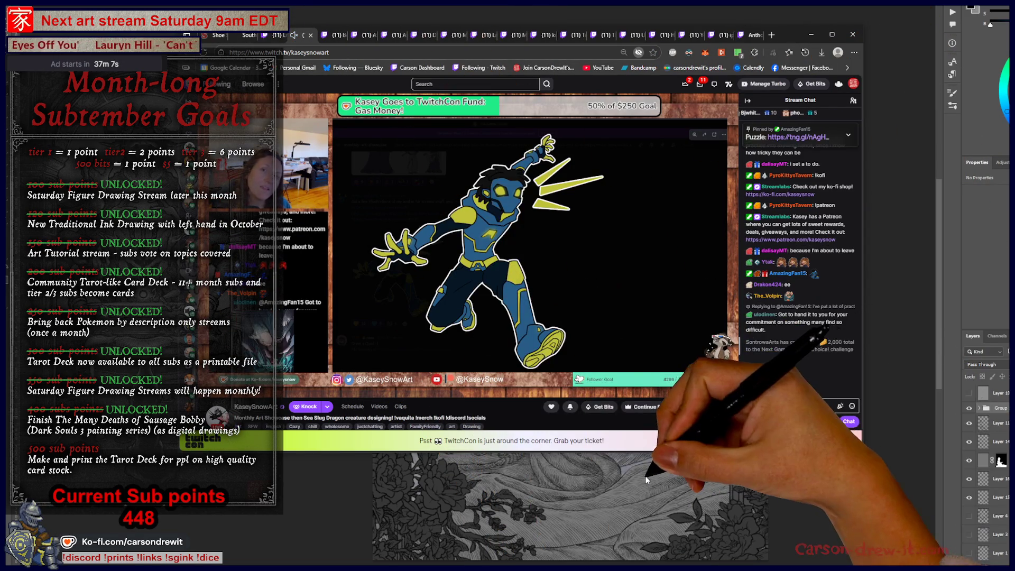
{"action": "left_click", "coordinate": [833, 39]}
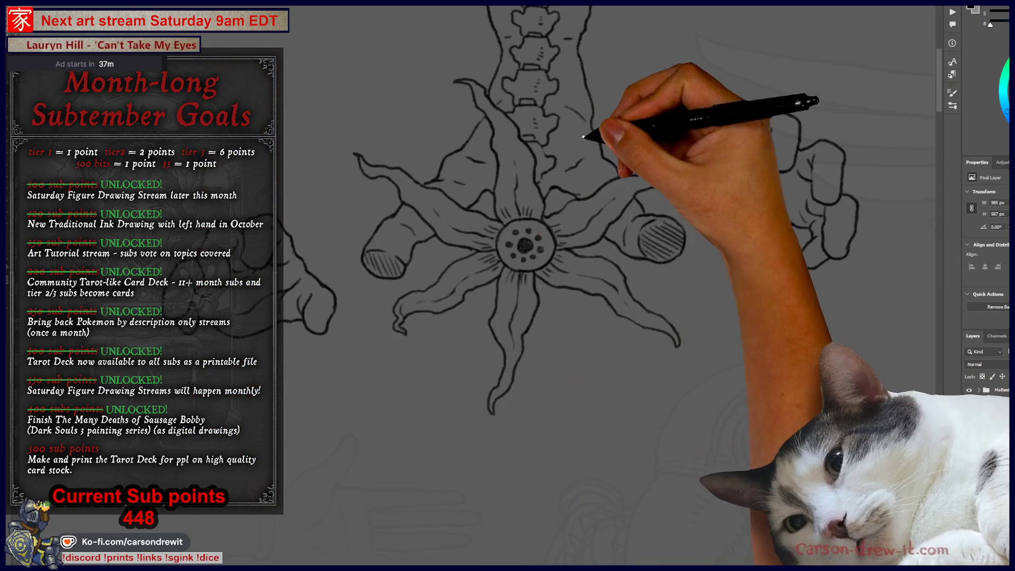
Zoom out, pan to the tentacle figure, and Magic Wand-select the creature, spine and hands
{"action": "key", "text": "ctrl+minus"}
{"action": "key", "text": "ctrl+minus"}
{"action": "key", "text": "ctrl+minus"}
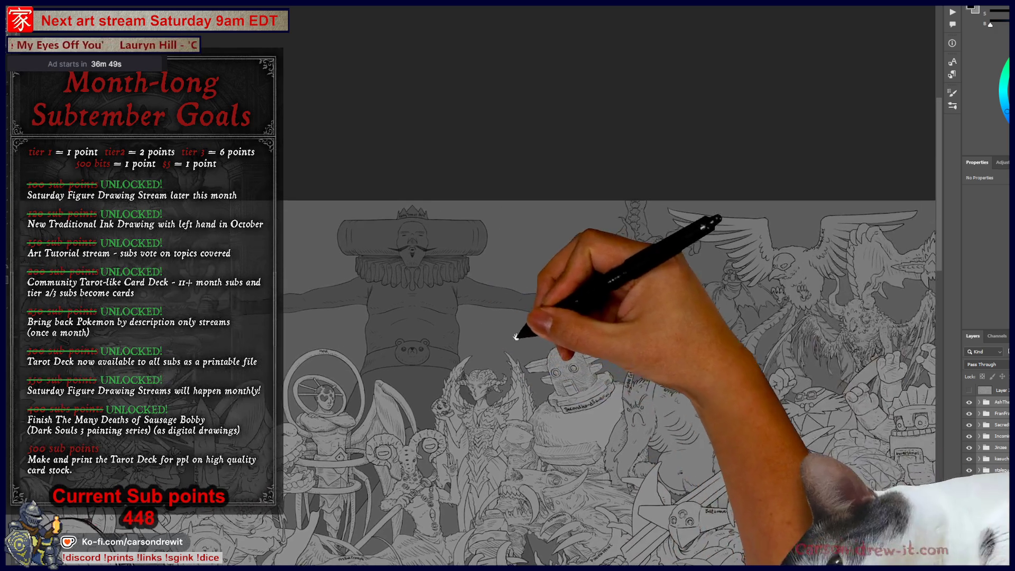
{"action": "scroll", "coordinate": [515, 336], "scroll_direction": "up", "scroll_amount": 5}
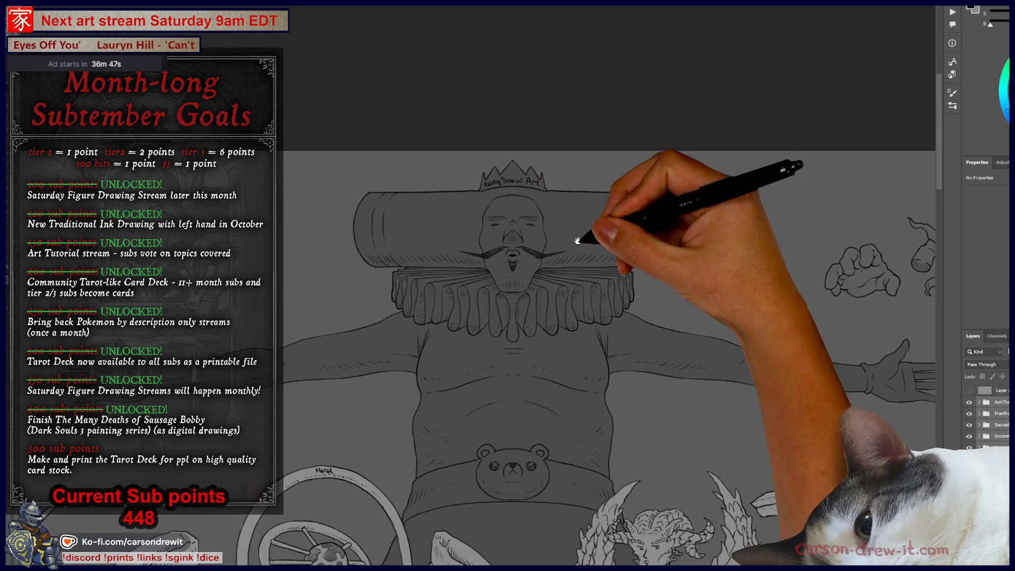
{"action": "left_click_drag", "start_coordinate": [703, 295], "coordinate": [454, 340]}
{"action": "left_click_drag", "start_coordinate": [884, 318], "coordinate": [590, 366]}
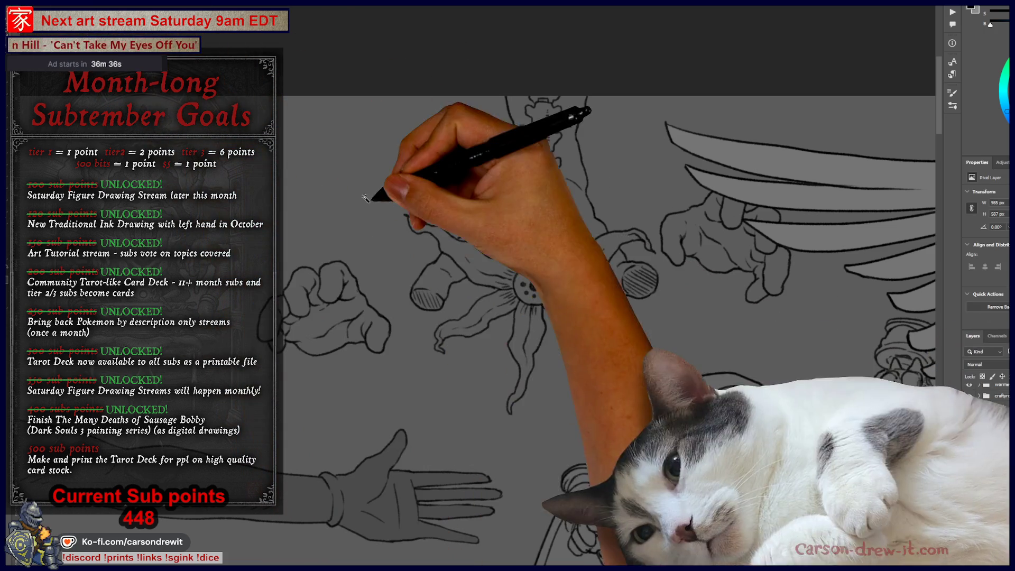
{"action": "left_click", "coordinate": [506, 257]}
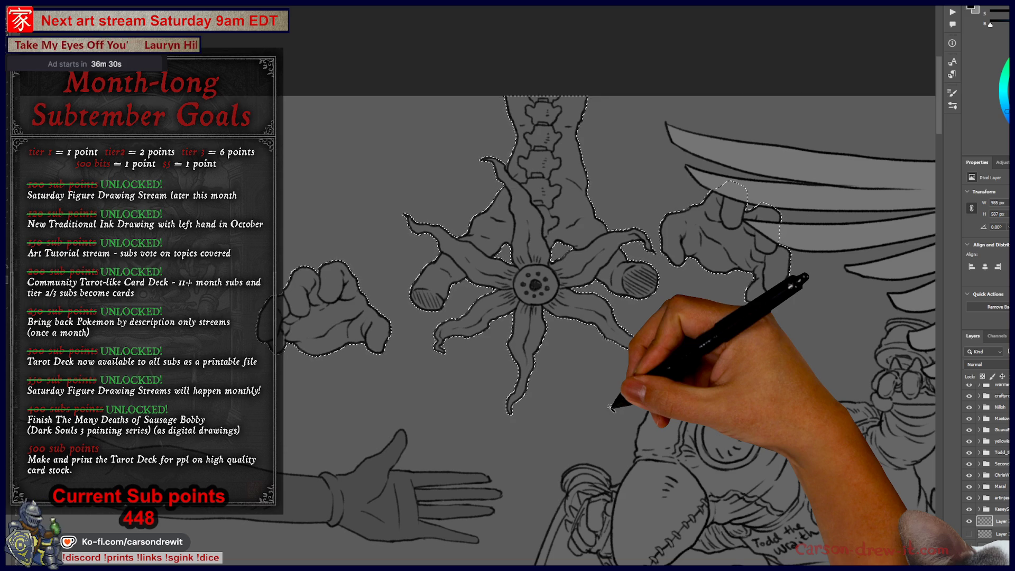
Contract the selection by 2 pixels, fill it with light grey, then deselect
{"action": "key", "text": "alt+s"}
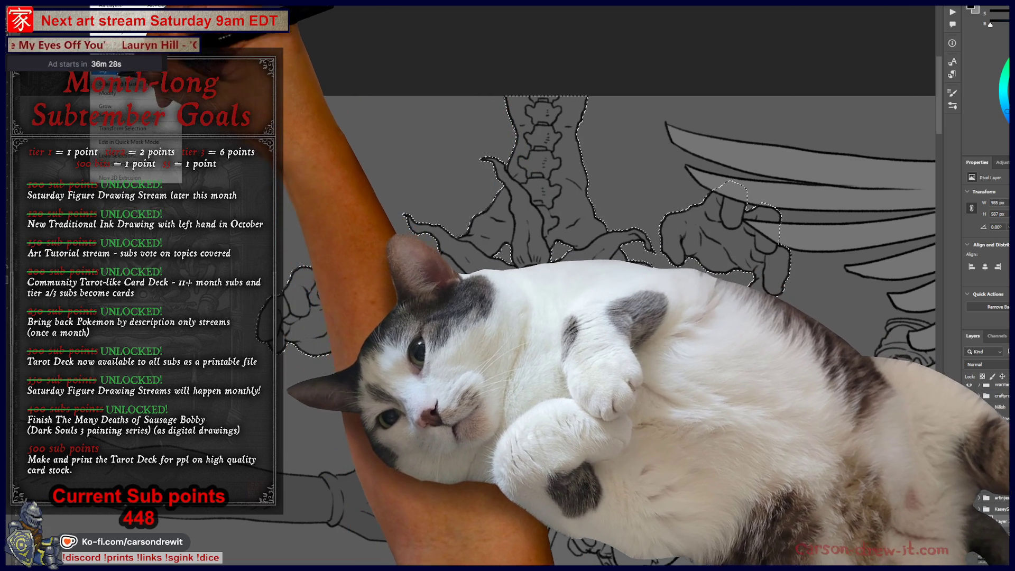
{"action": "key", "text": "m"}
{"action": "key", "text": "c"}
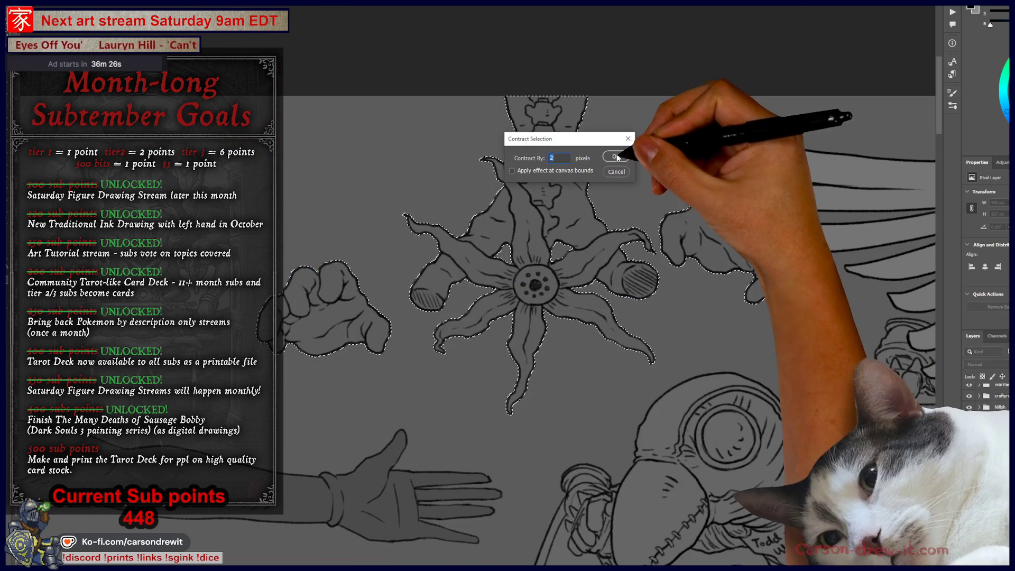
{"action": "left_click", "coordinate": [616, 157]}
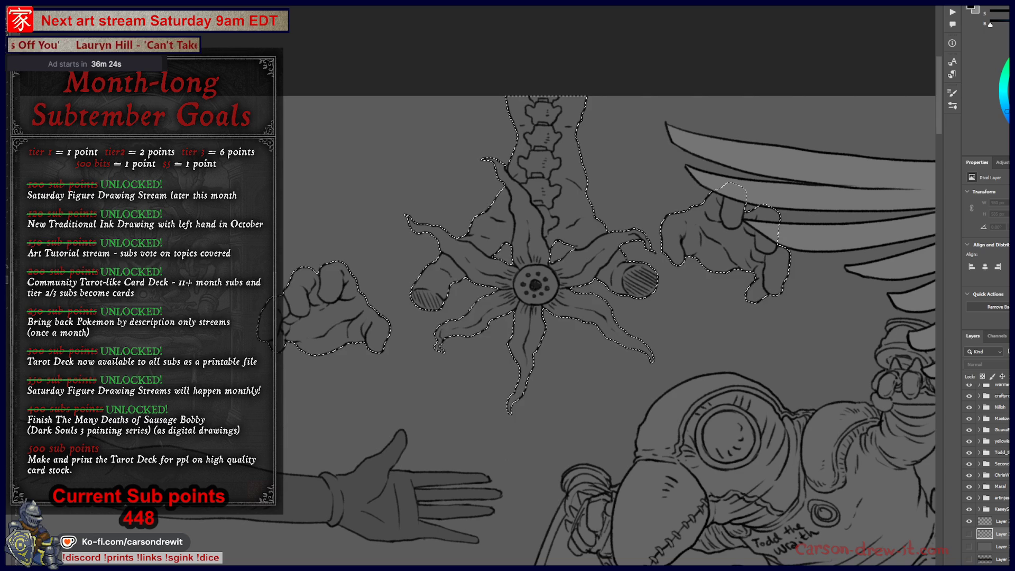
{"action": "key", "text": "alt+BackSpace"}
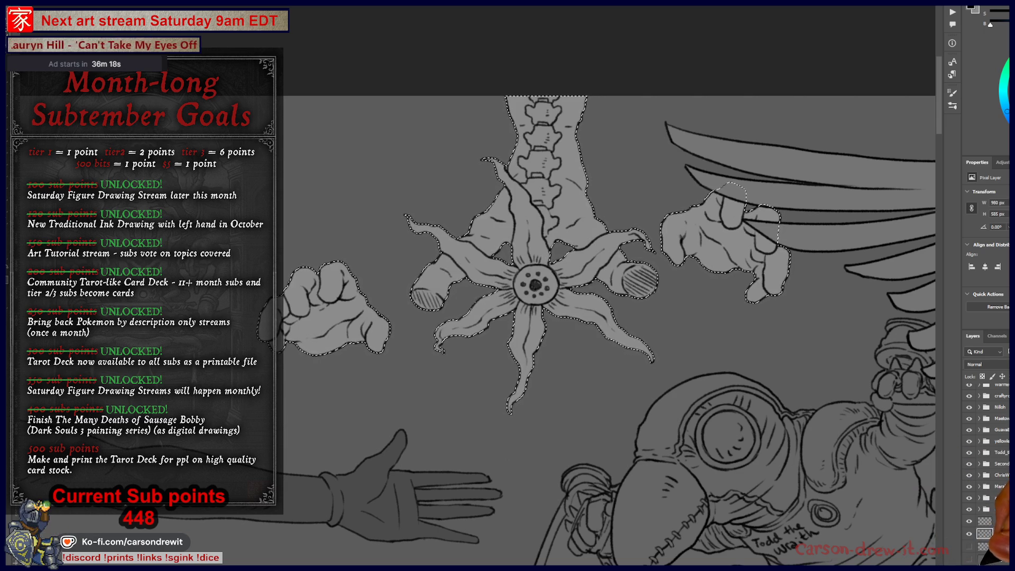
{"action": "key", "text": "ctrl+d"}
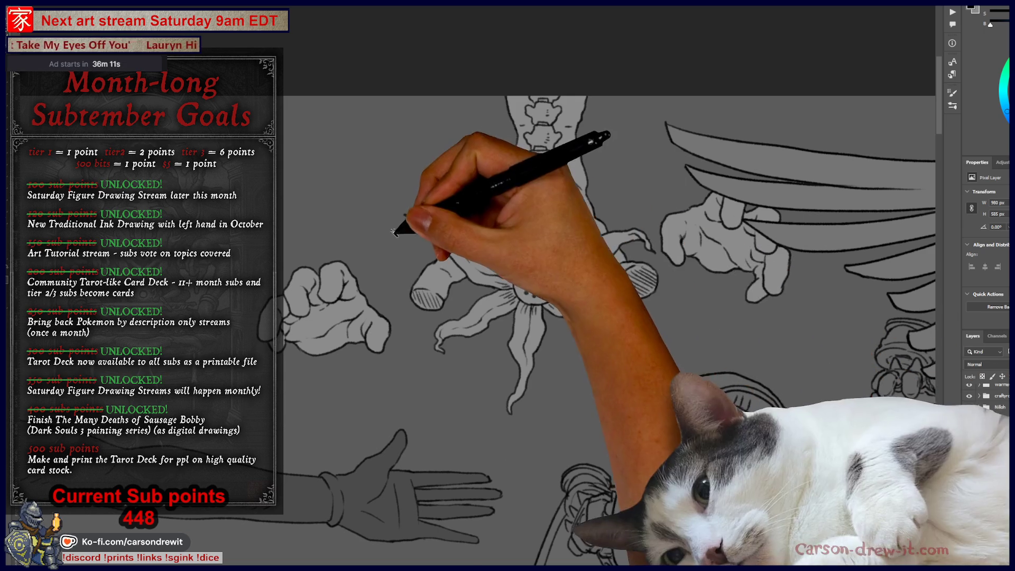
{"action": "scroll", "coordinate": [423, 220], "scroll_direction": "up", "scroll_amount": 1}
{"action": "mouse_move", "coordinate": [668, 373]}
{"action": "left_mouse_down"}
{"action": "mouse_move", "coordinate": [617, 344]}
{"action": "mouse_move", "coordinate": [594, 418]}
{"action": "mouse_move", "coordinate": [634, 397]}
{"action": "mouse_move", "coordinate": [563, 422]}
{"action": "mouse_move", "coordinate": [556, 404]}
{"action": "left_mouse_up"}
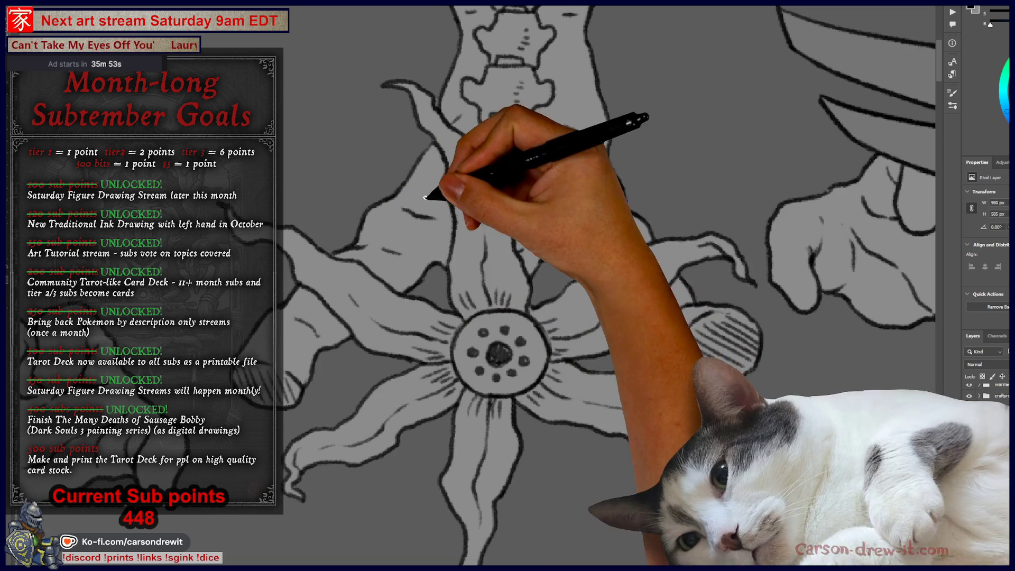
{"action": "mouse_move", "coordinate": [426, 198]}
{"action": "left_mouse_down"}
{"action": "mouse_move", "coordinate": [582, 296]}
{"action": "mouse_move", "coordinate": [638, 347]}
{"action": "left_mouse_up"}
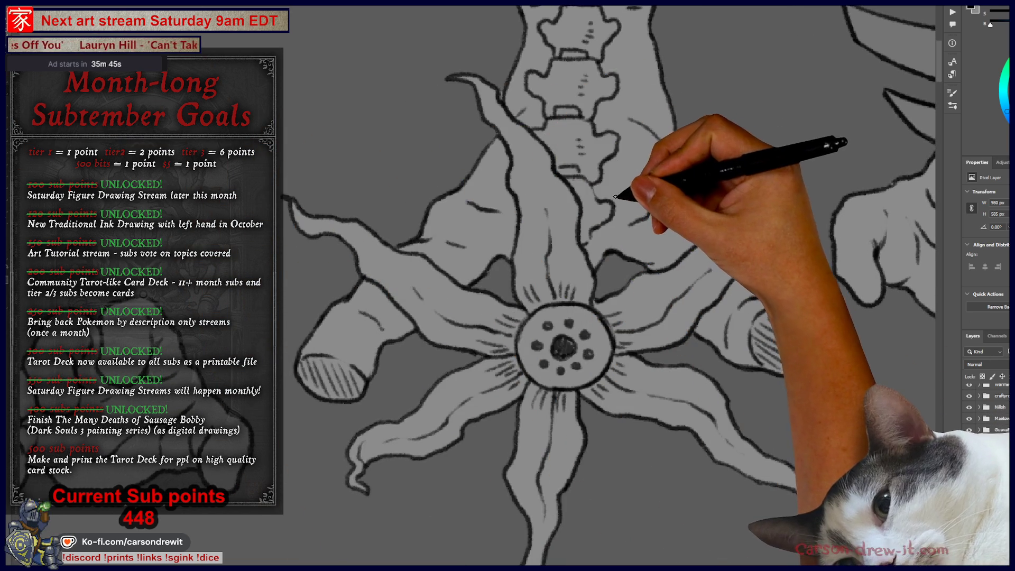
{"action": "key", "text": "ctrl+minus"}
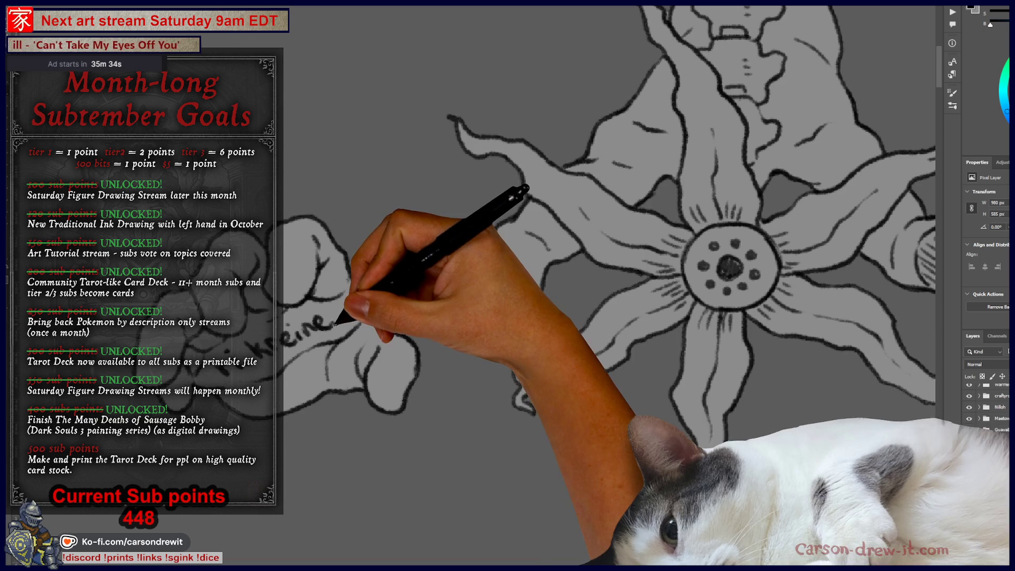
{"action": "key", "text": "ctrl+minus"}
{"action": "key", "text": "ctrl+minus"}
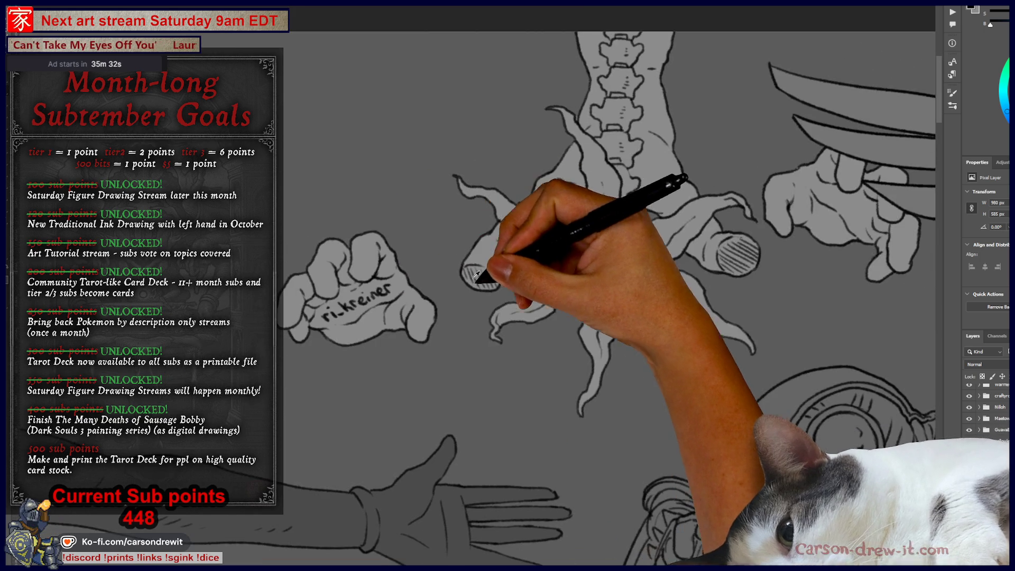
{"action": "scroll", "coordinate": [444, 318], "scroll_direction": "up", "scroll_amount": 3}
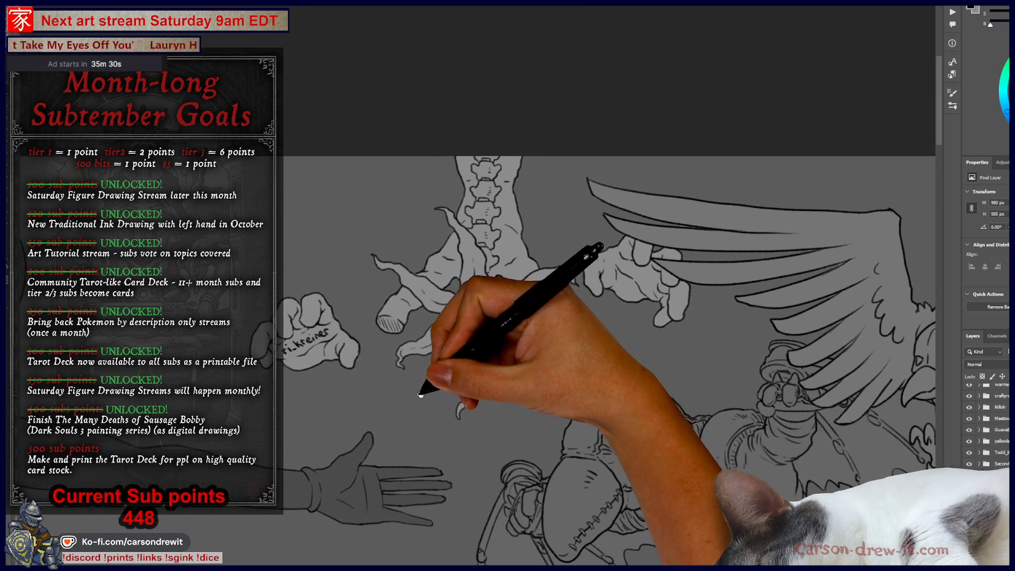
{"action": "left_click_drag", "start_coordinate": [476, 317], "coordinate": [439, 313]}
{"action": "scroll", "coordinate": [420, 370], "scroll_direction": "up", "scroll_amount": 2}
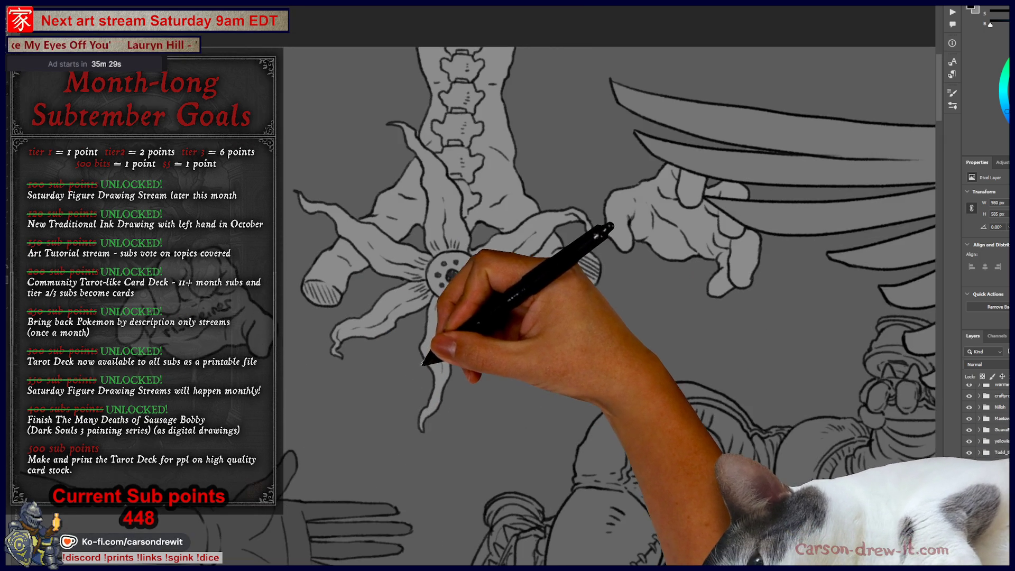
{"action": "scroll", "coordinate": [688, 367], "scroll_direction": "down", "scroll_amount": 1}
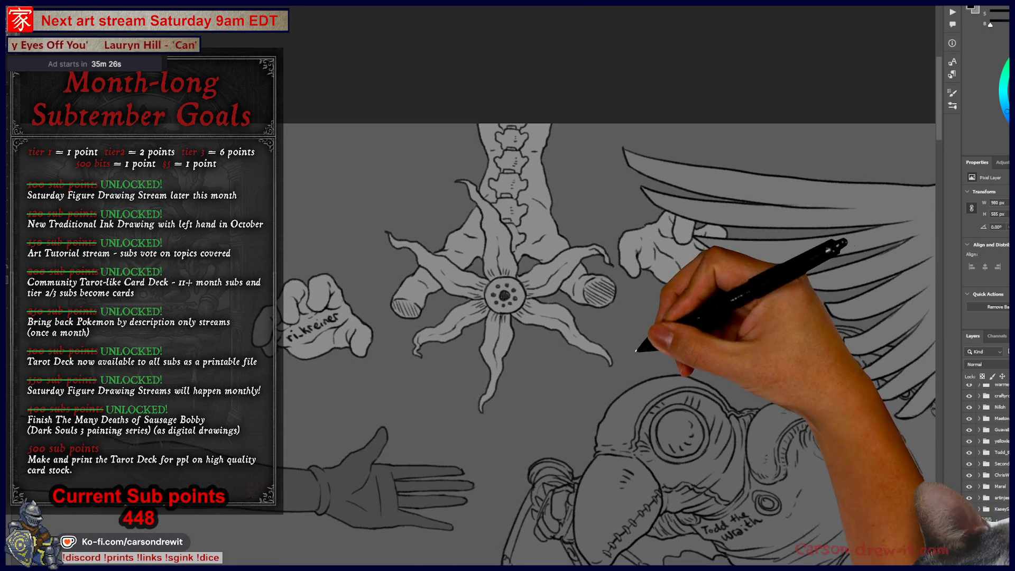
{"action": "scroll", "coordinate": [624, 336], "scroll_direction": "up", "scroll_amount": 1}
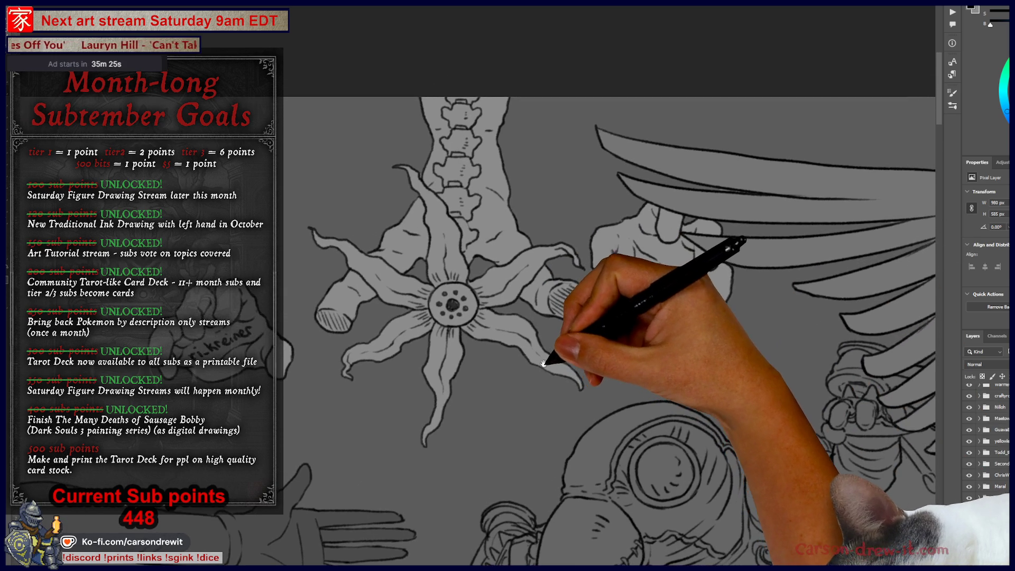
{"action": "mouse_move", "coordinate": [581, 376]}
{"action": "left_mouse_down"}
{"action": "mouse_move", "coordinate": [594, 363]}
{"action": "mouse_move", "coordinate": [640, 403]}
{"action": "left_mouse_up"}
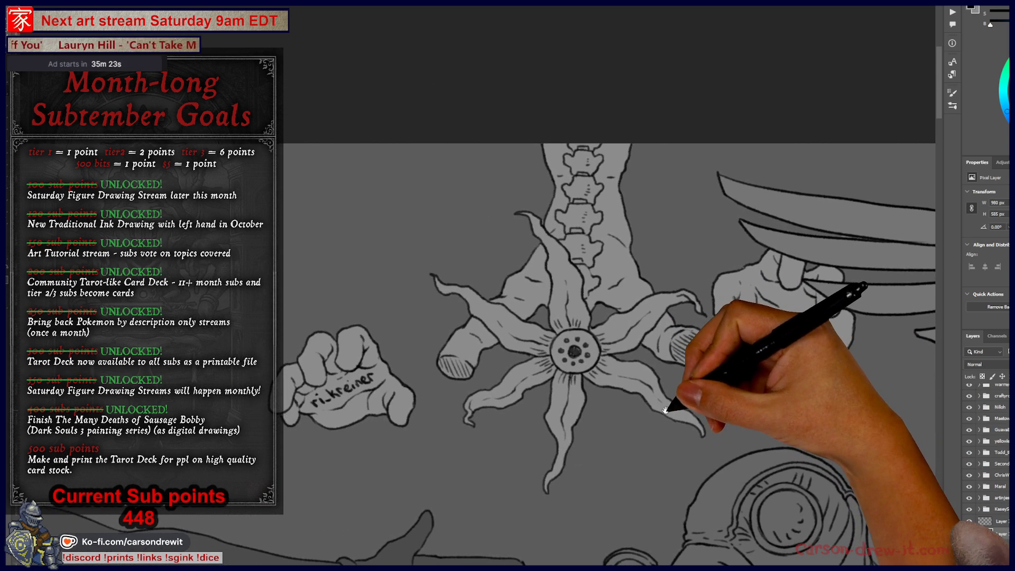
{"action": "scroll", "coordinate": [665, 402], "scroll_direction": "down", "scroll_amount": 1}
{"action": "left_click_drag", "start_coordinate": [673, 344], "coordinate": [682, 338]}
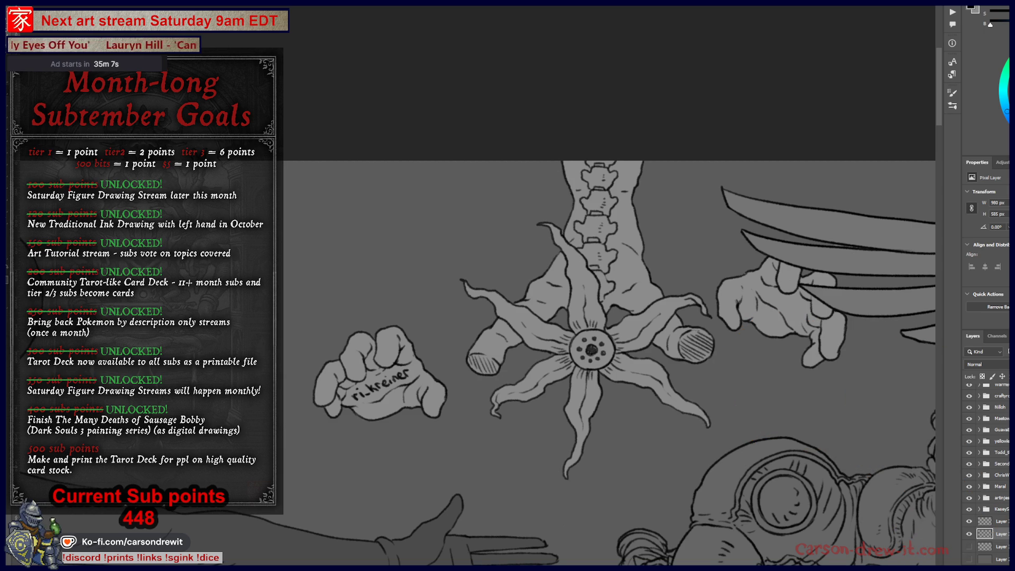
{"action": "key", "text": "alt+Tab"}
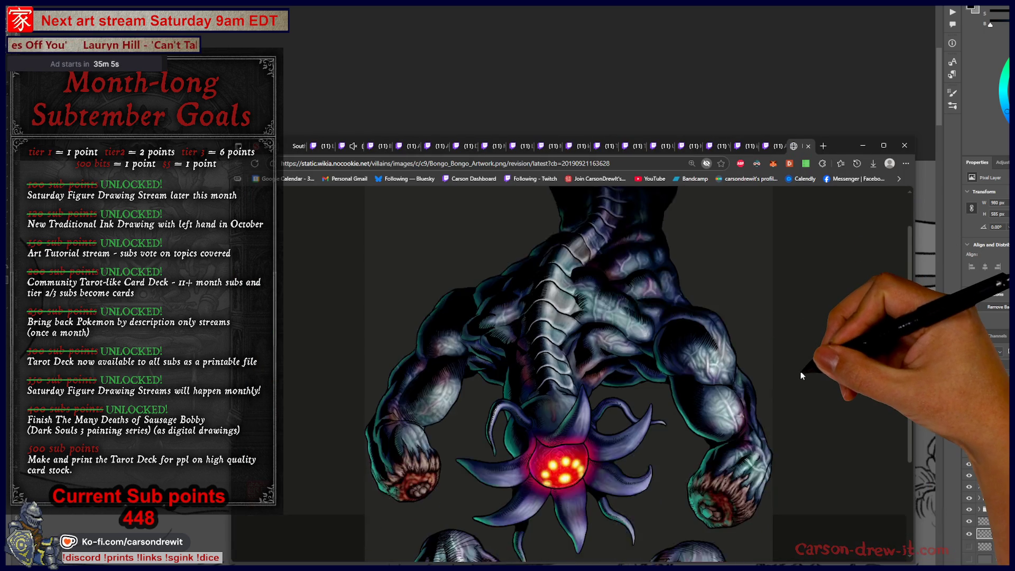
Look over the Bongo_Bongo_Artwork.png reference, raise the browser window, then close the image tab
{"action": "scroll", "coordinate": [800, 372], "scroll_direction": "down", "scroll_amount": 3}
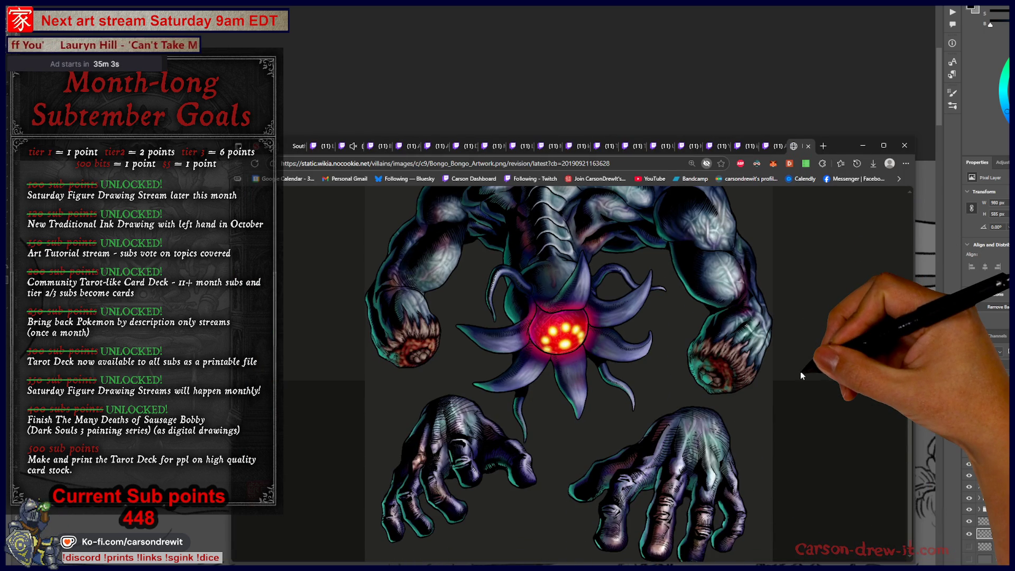
{"action": "scroll", "coordinate": [800, 371], "scroll_direction": "down", "scroll_amount": 1}
{"action": "scroll", "coordinate": [800, 371], "scroll_direction": "up", "scroll_amount": 4}
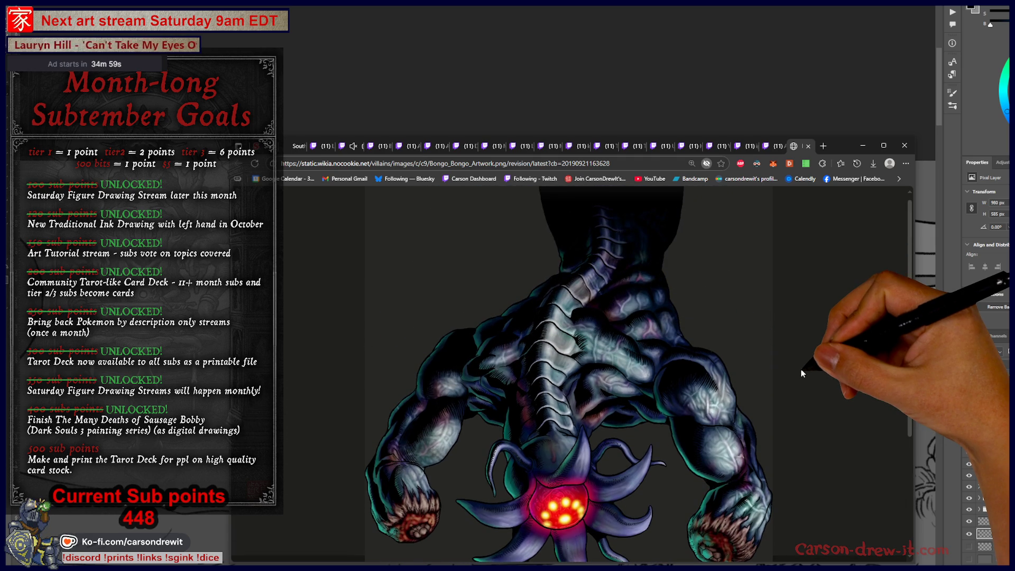
{"action": "scroll", "coordinate": [802, 373], "scroll_direction": "down", "scroll_amount": 3}
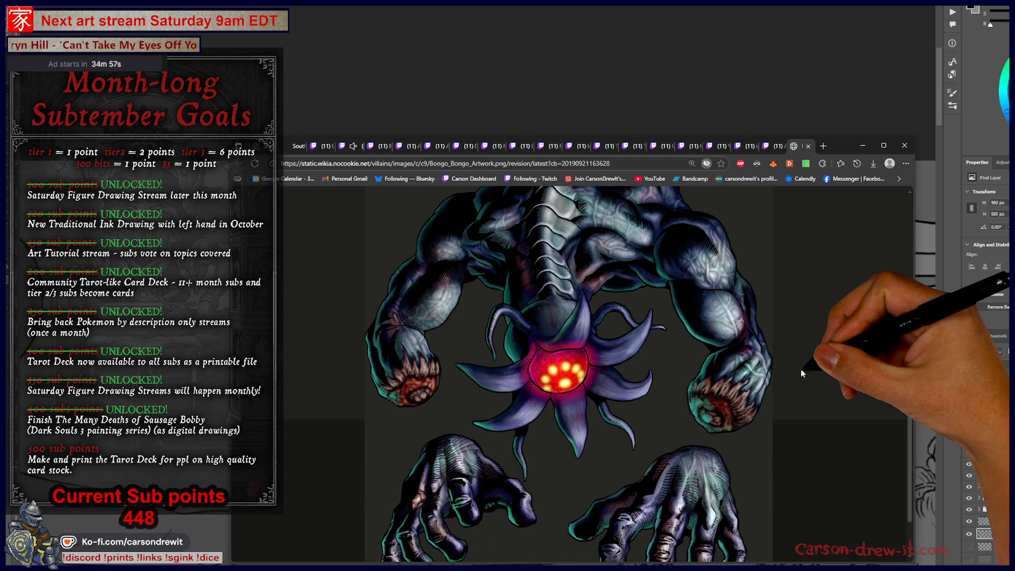
{"action": "scroll", "coordinate": [804, 369], "scroll_direction": "up", "scroll_amount": 3}
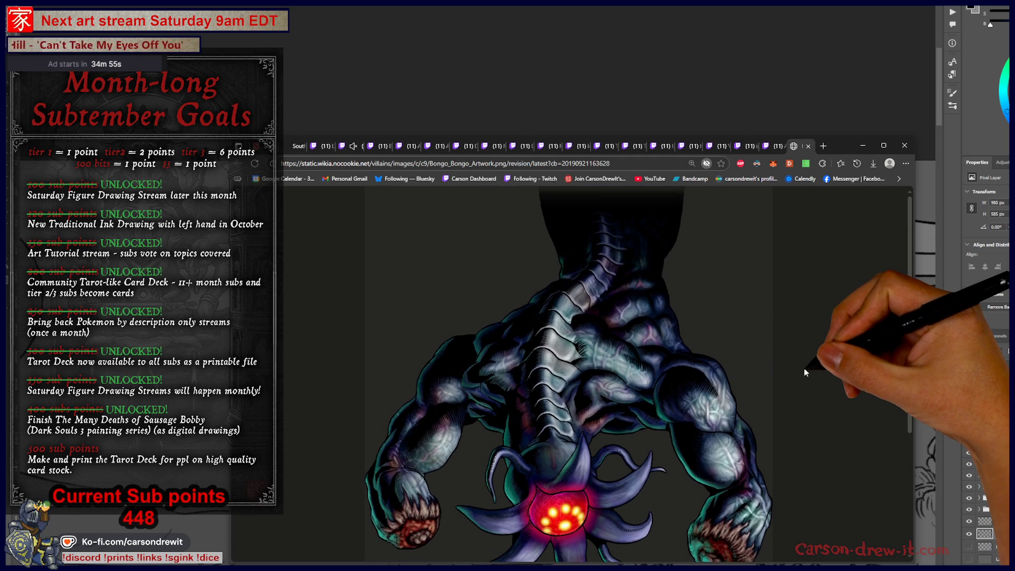
{"action": "mouse_move", "coordinate": [842, 145]}
{"action": "left_mouse_down"}
{"action": "mouse_move", "coordinate": [846, 473]}
{"action": "mouse_move", "coordinate": [850, 75]}
{"action": "mouse_move", "coordinate": [841, 521]}
{"action": "mouse_move", "coordinate": [837, 91]}
{"action": "left_mouse_up"}
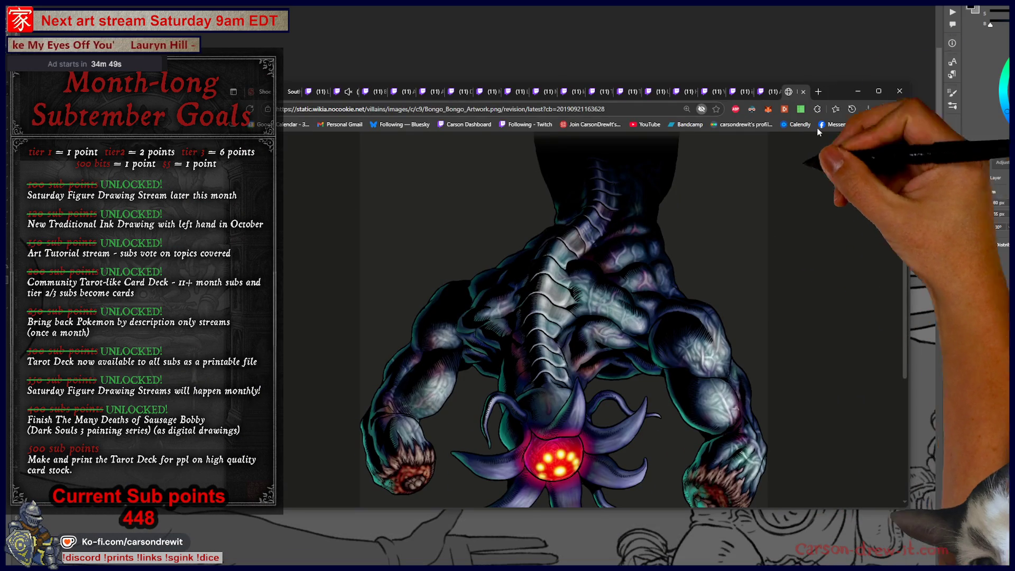
{"action": "scroll", "coordinate": [531, 263], "scroll_direction": "down", "scroll_amount": 3}
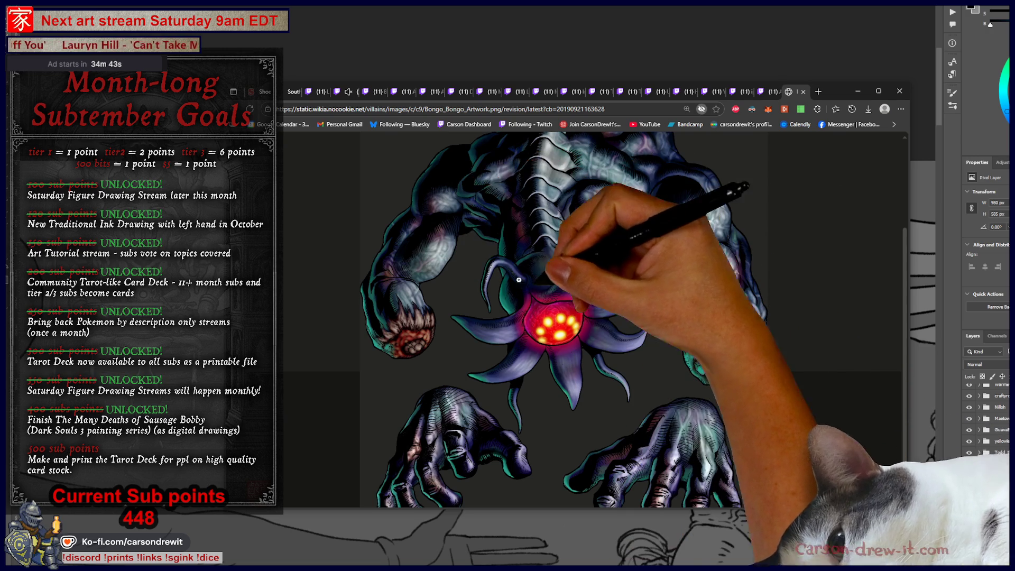
{"action": "scroll", "coordinate": [609, 307], "scroll_direction": "up", "scroll_amount": 2}
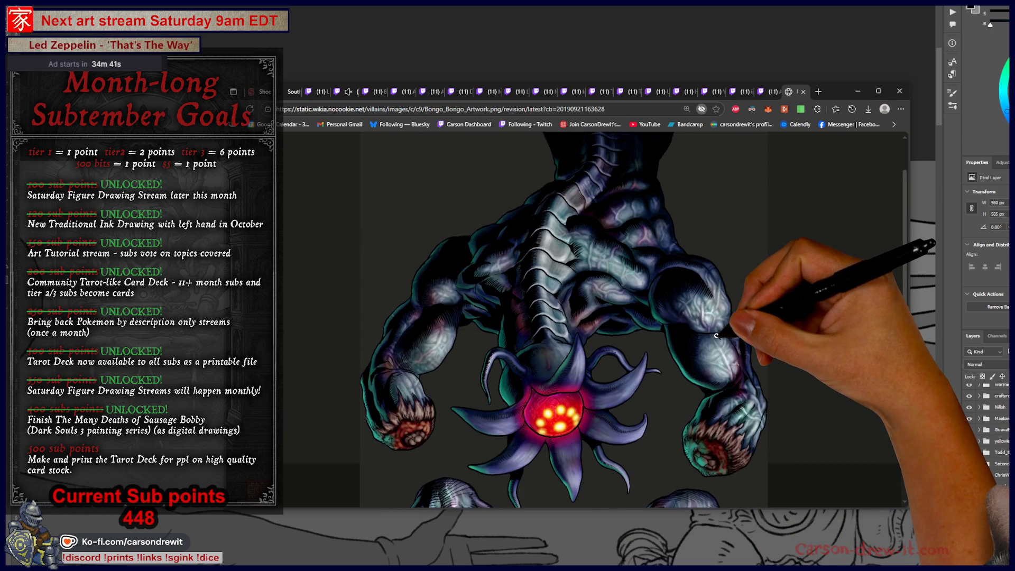
{"action": "scroll", "coordinate": [717, 335], "scroll_direction": "up", "scroll_amount": 1}
{"action": "scroll", "coordinate": [716, 333], "scroll_direction": "down", "scroll_amount": 5}
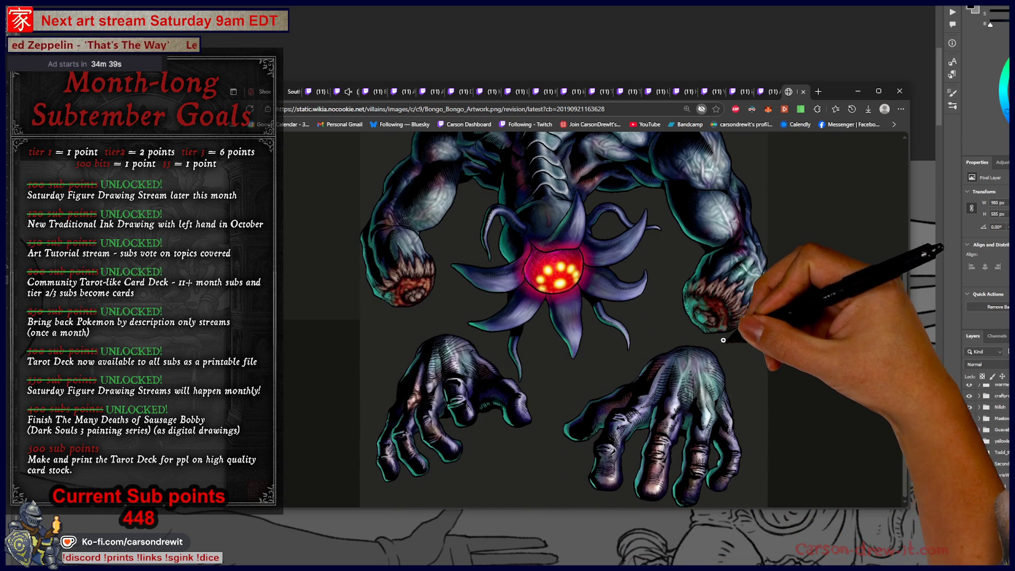
{"action": "scroll", "coordinate": [868, 339], "scroll_direction": "up", "scroll_amount": 5}
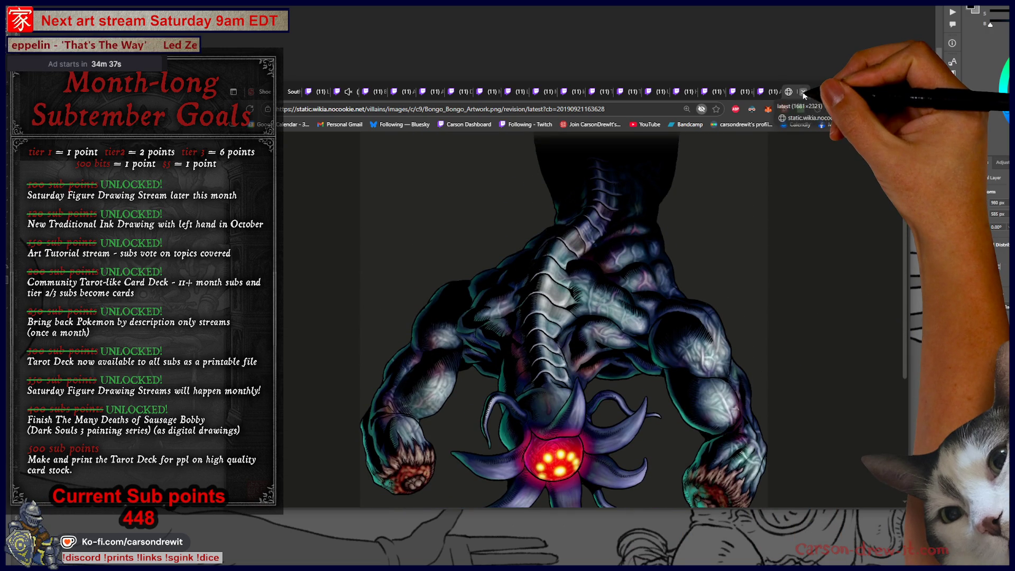
{"action": "left_click", "coordinate": [804, 92]}
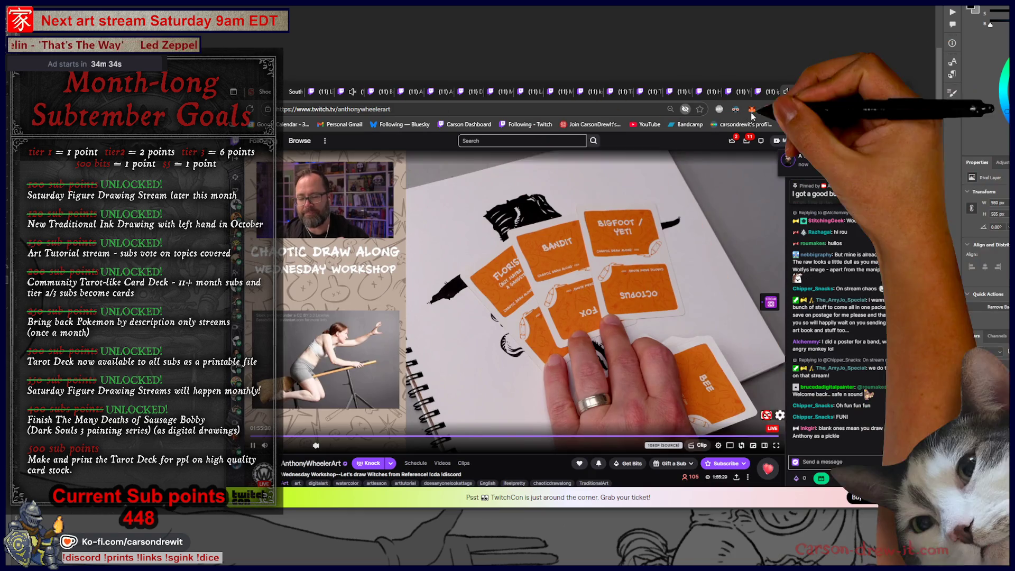
Go to another artist's Twitch stream and follow the Instagram link in its About panel
{"action": "left_click", "coordinate": [361, 92]}
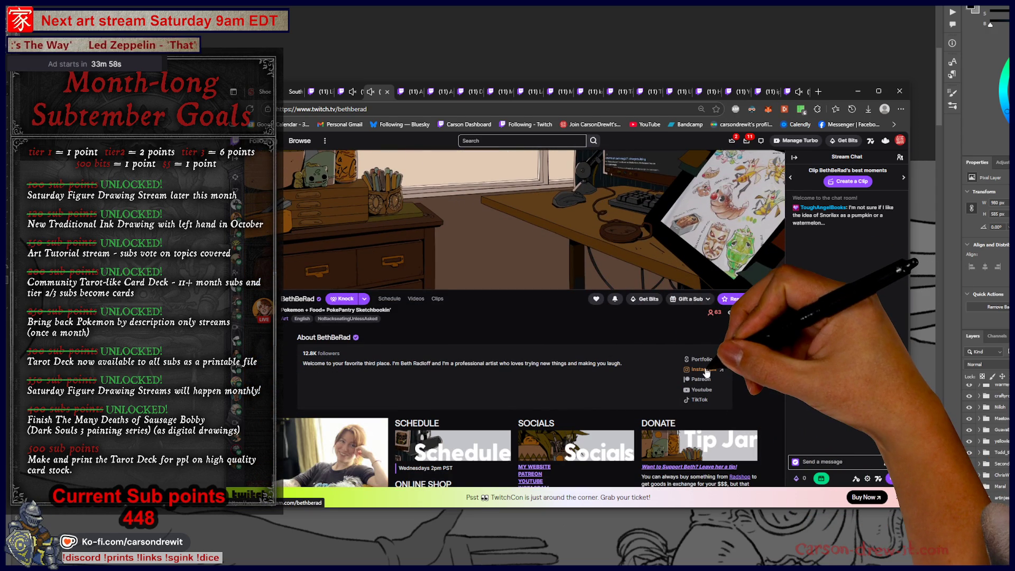
{"action": "left_click", "coordinate": [707, 373]}
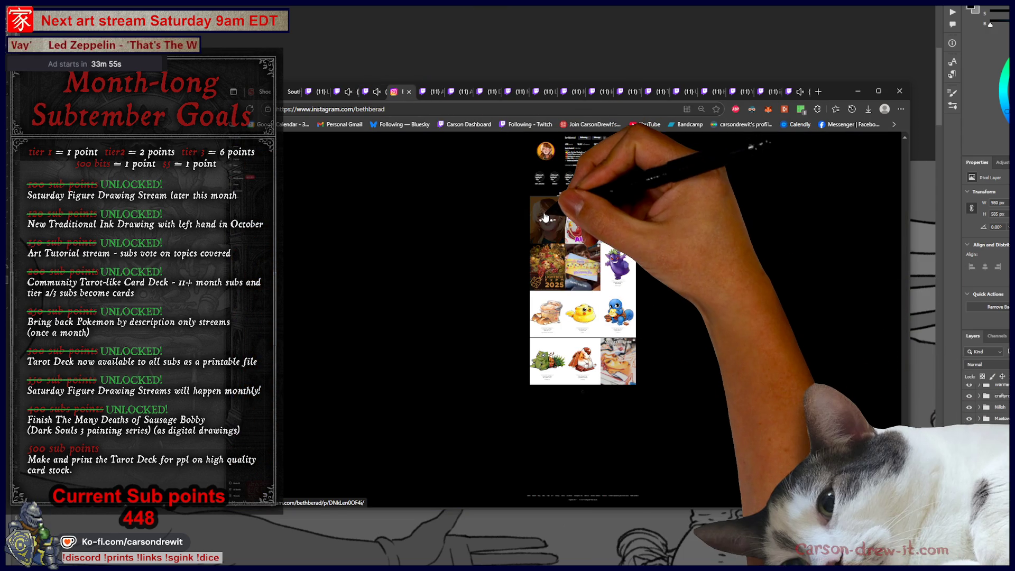
Page through the artist's Instagram posts from the portrait to the eggplant Gengar
{"action": "left_click", "coordinate": [561, 236]}
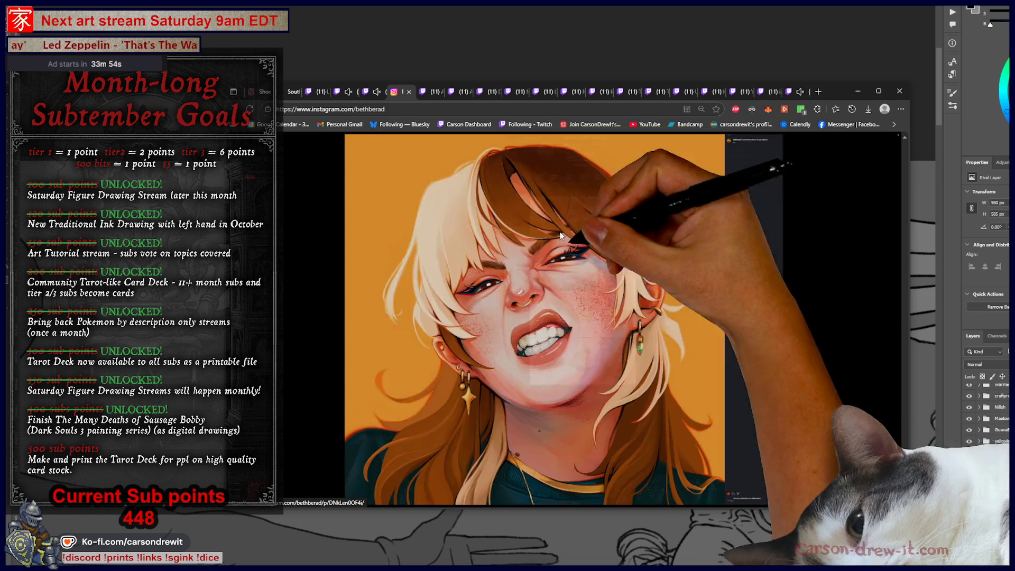
{"action": "left_click", "coordinate": [898, 324]}
{"action": "left_click", "coordinate": [897, 324]}
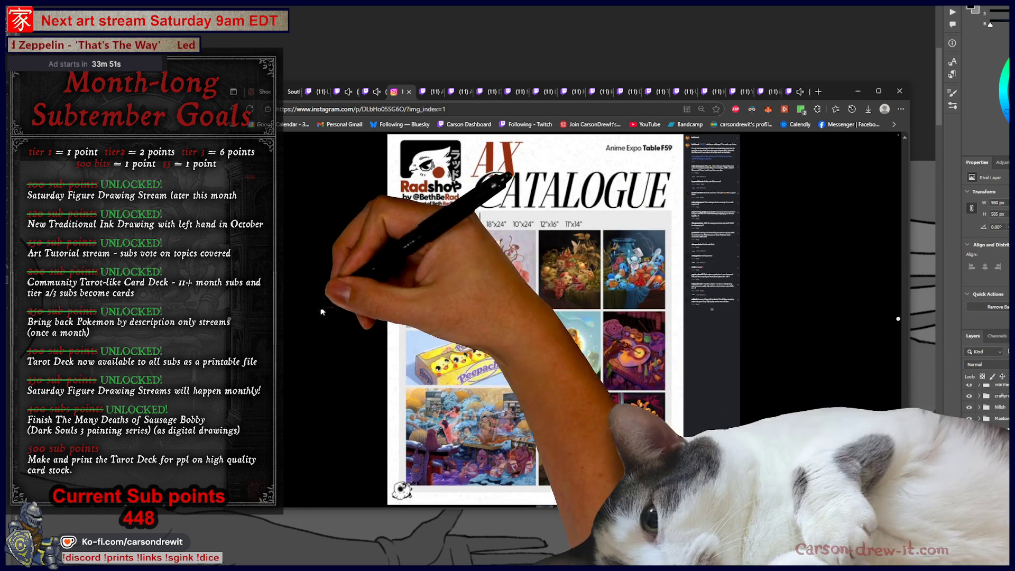
{"action": "left_click", "coordinate": [898, 319]}
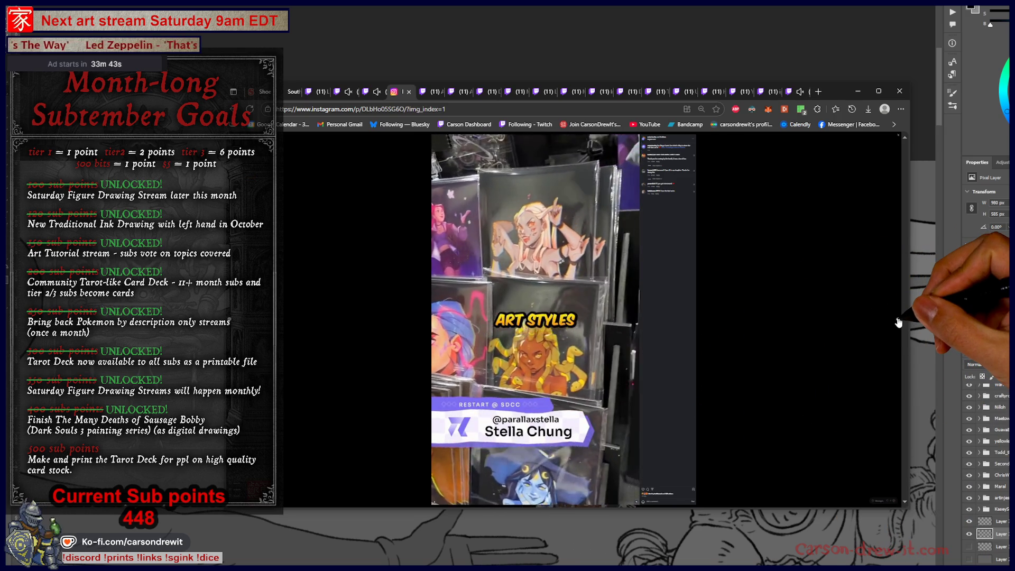
{"action": "left_click", "coordinate": [898, 320]}
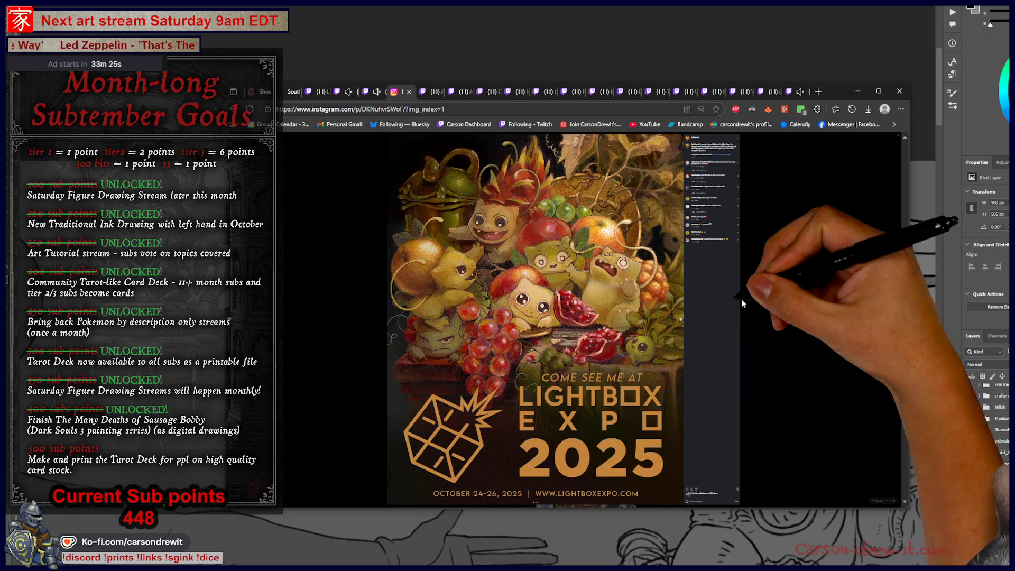
{"action": "left_click", "coordinate": [900, 322]}
{"action": "left_click", "coordinate": [899, 322]}
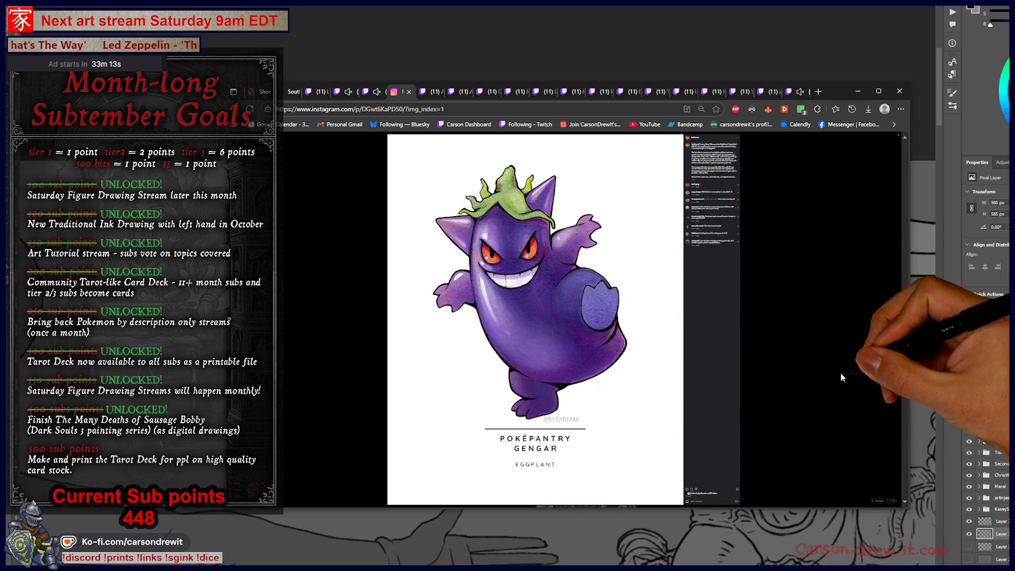
View the Squirtle and Pikachu posts, then go back to the artist's Twitch stream
{"action": "left_click", "coordinate": [897, 322]}
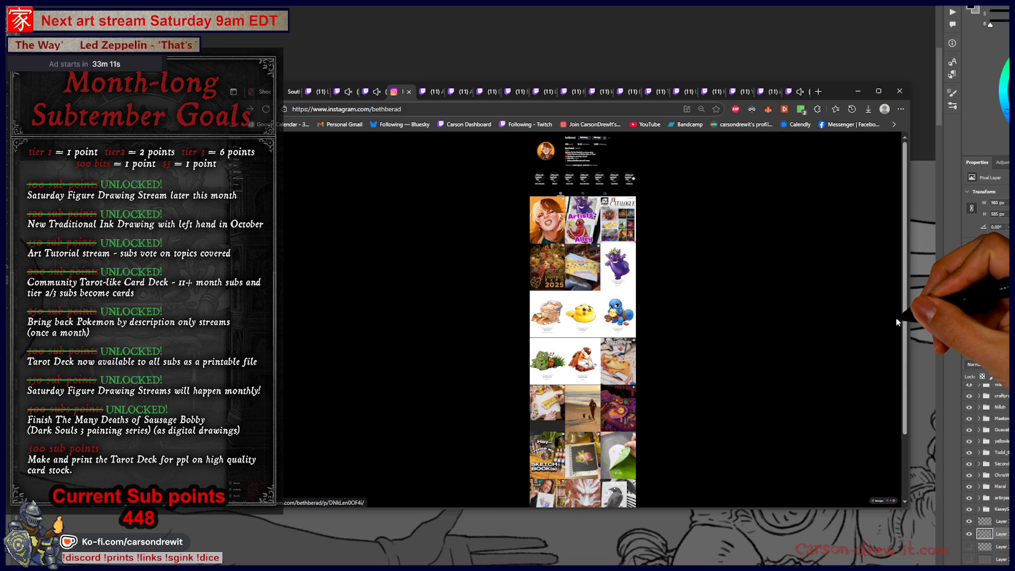
{"action": "left_click", "coordinate": [626, 306]}
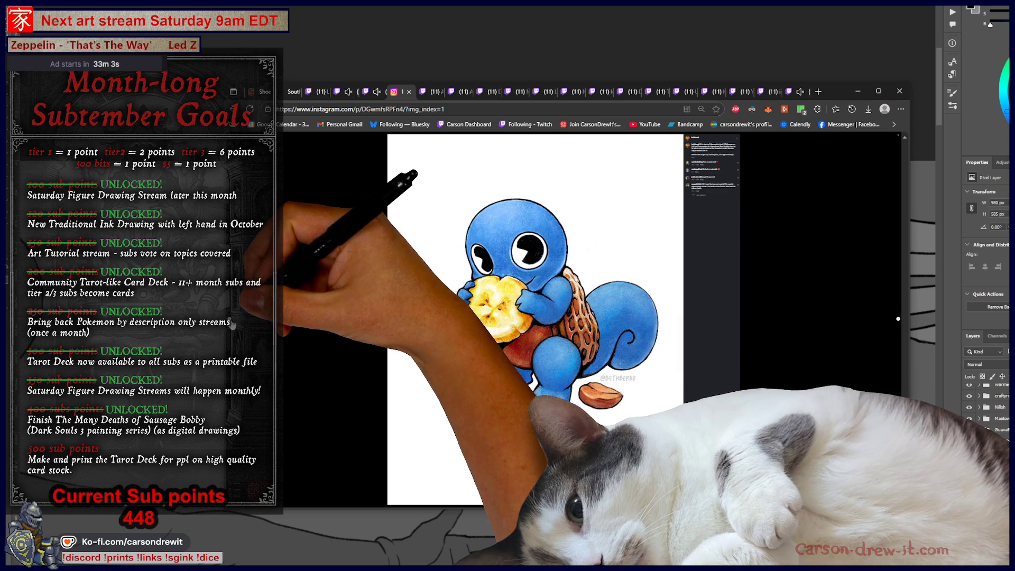
{"action": "key", "text": "Right"}
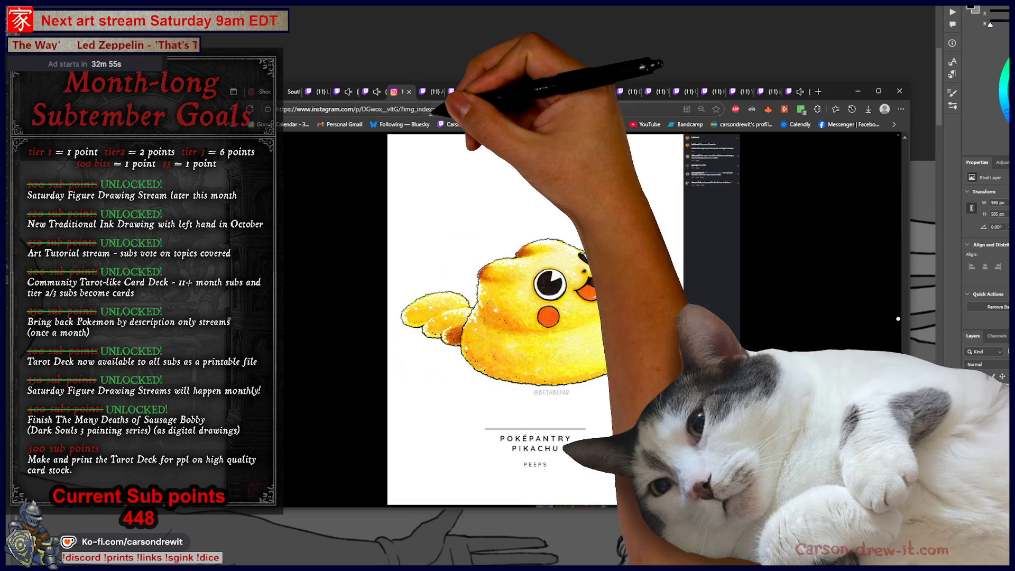
{"action": "left_click", "coordinate": [371, 92]}
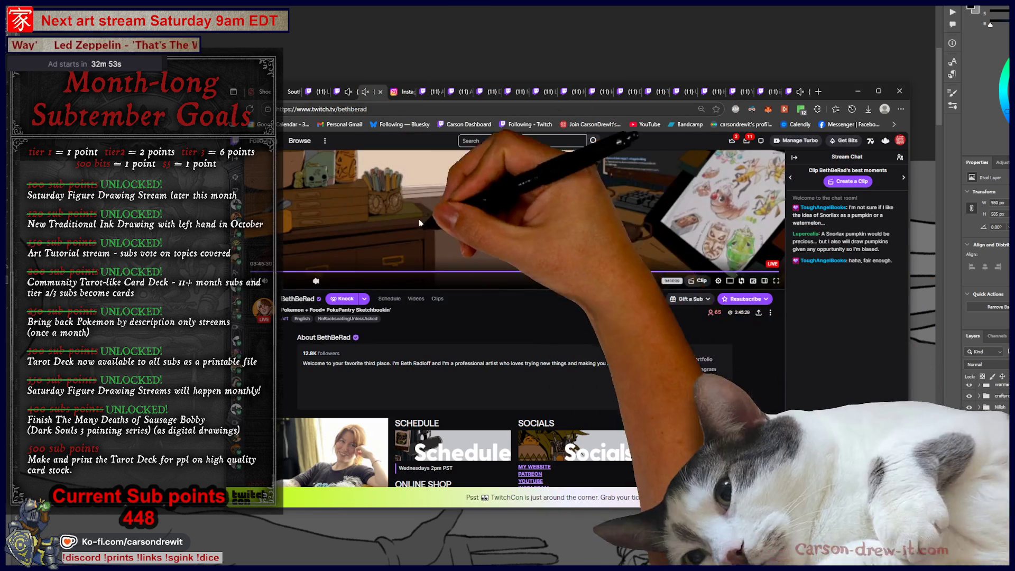
Step through the stream tabs to dawnlynchdesign's kingfisher painting stream
{"action": "scroll", "coordinate": [552, 338], "scroll_direction": "up", "scroll_amount": 3}
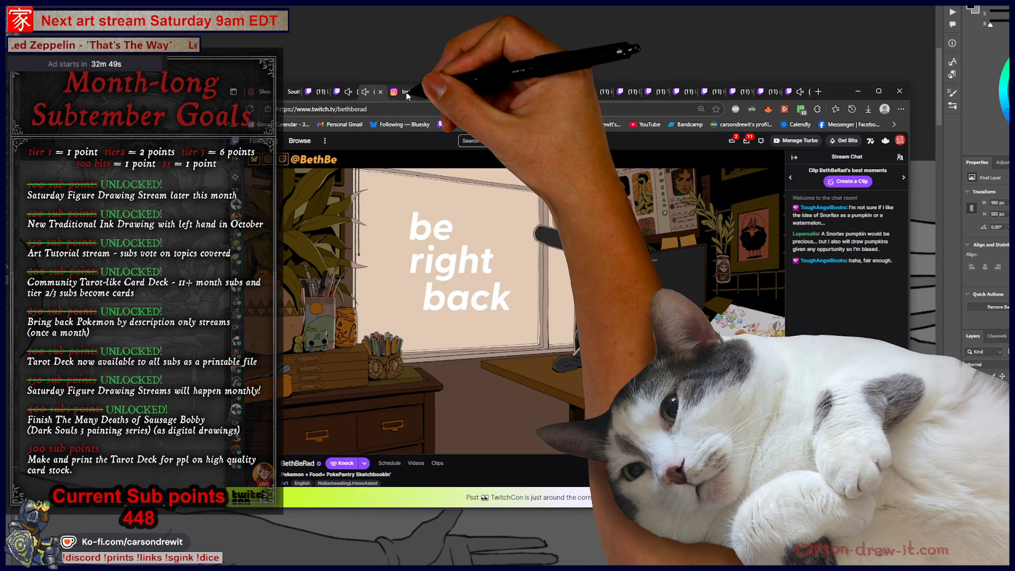
{"action": "left_click", "coordinate": [416, 95]}
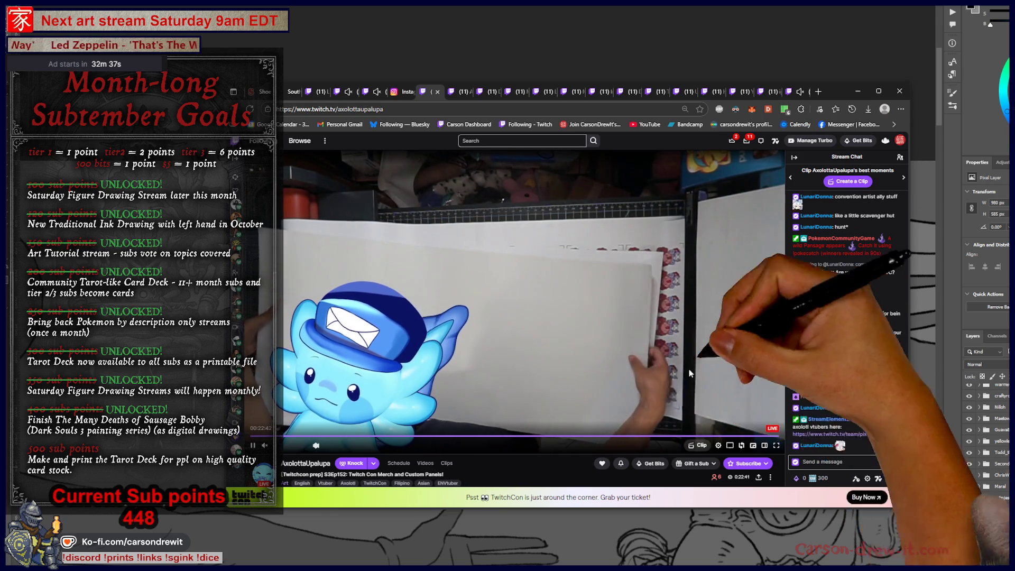
{"action": "left_click", "coordinate": [456, 91]}
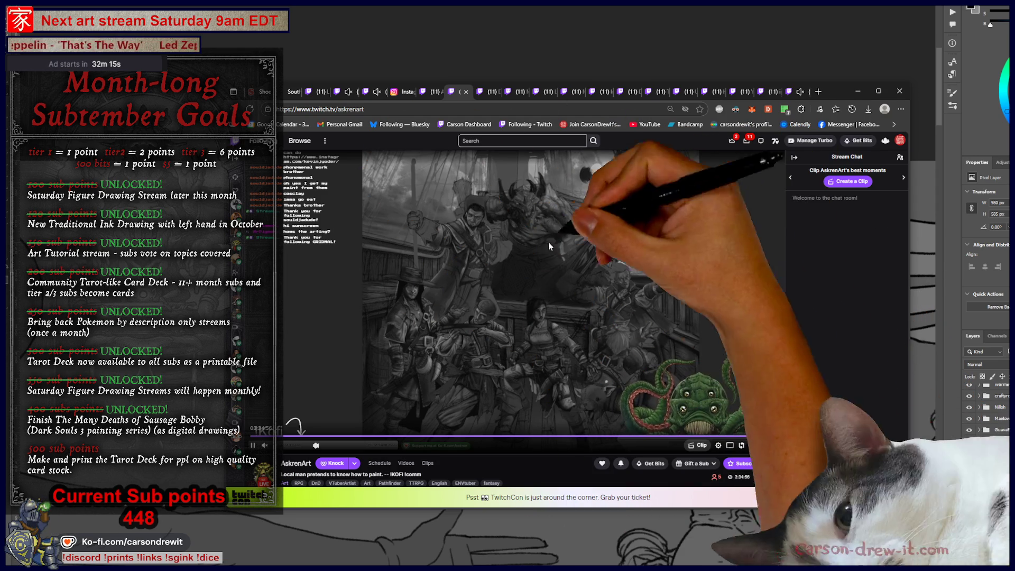
{"action": "left_click", "coordinate": [491, 93]}
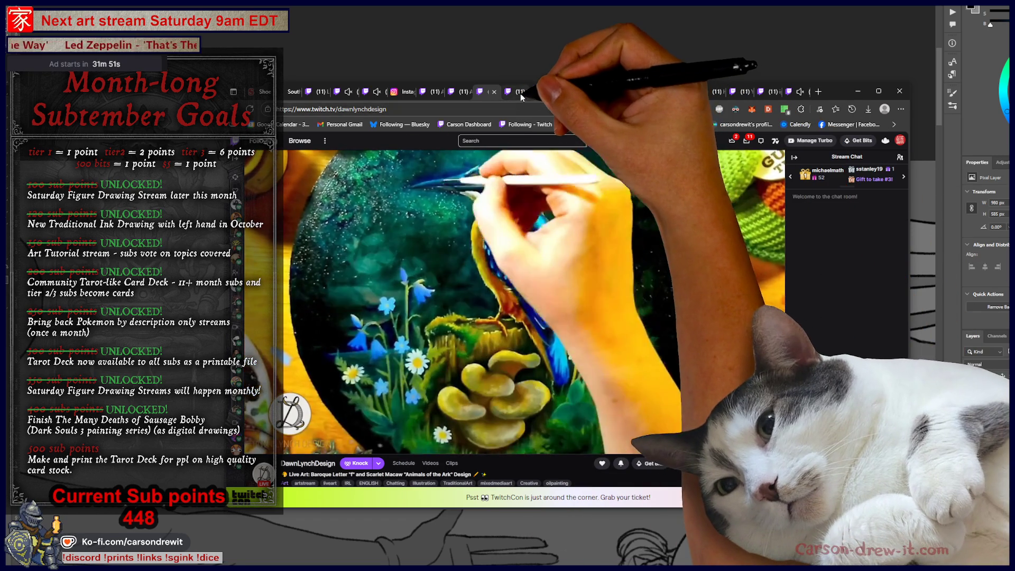
Flip between the mankej_ sculpting and lannyho and margosimoneart linocut streams, then show the Bongo Bongo model image
{"action": "left_click", "coordinate": [517, 92]}
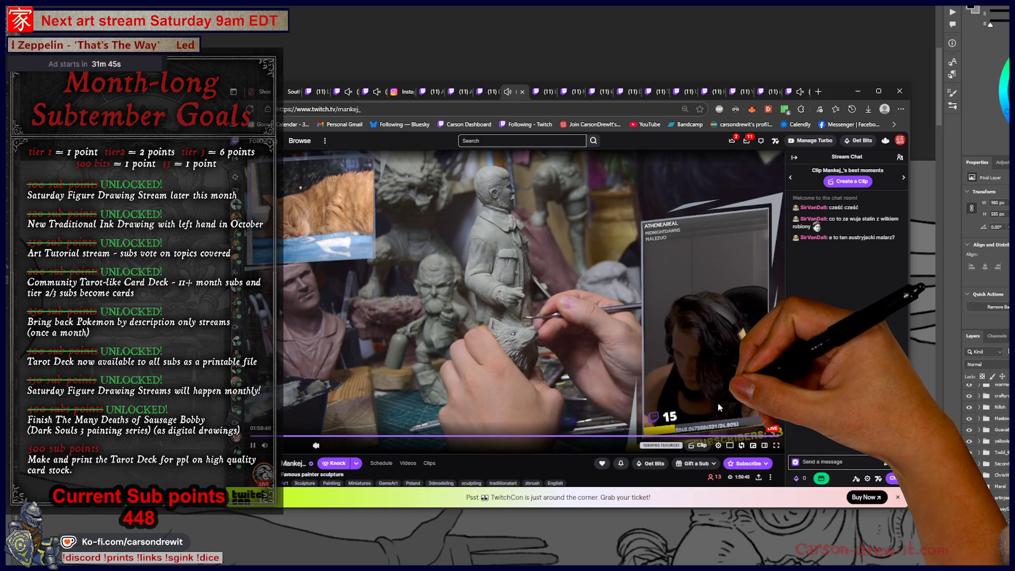
{"action": "left_click", "coordinate": [553, 93]}
{"action": "left_click", "coordinate": [509, 94]}
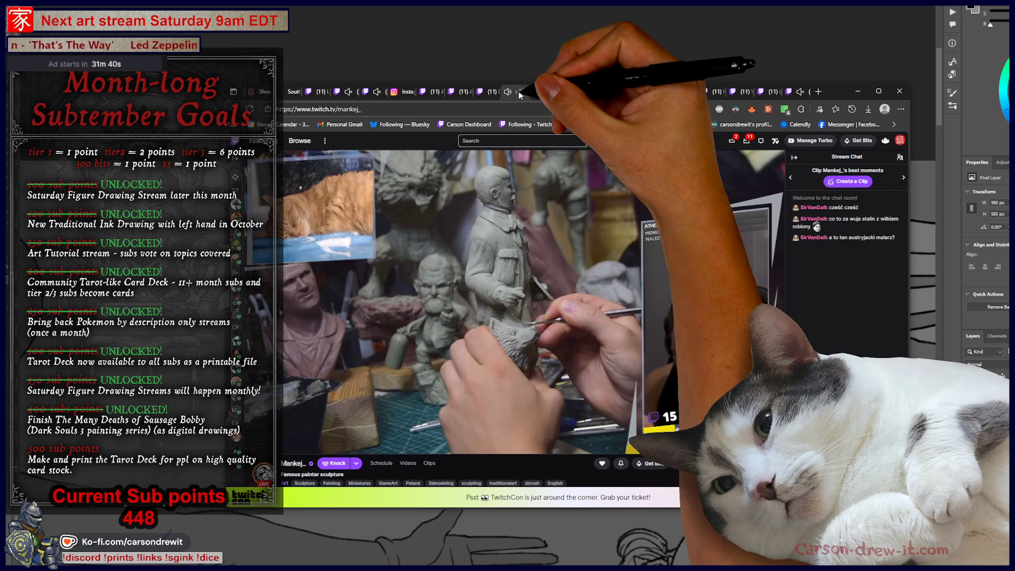
{"action": "left_click", "coordinate": [539, 92]}
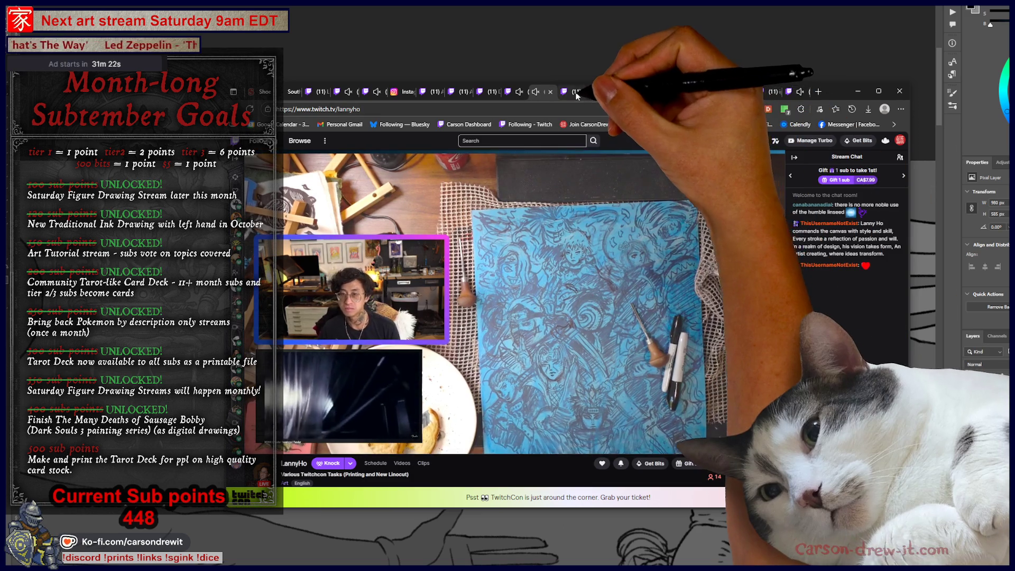
{"action": "left_click", "coordinate": [569, 92]}
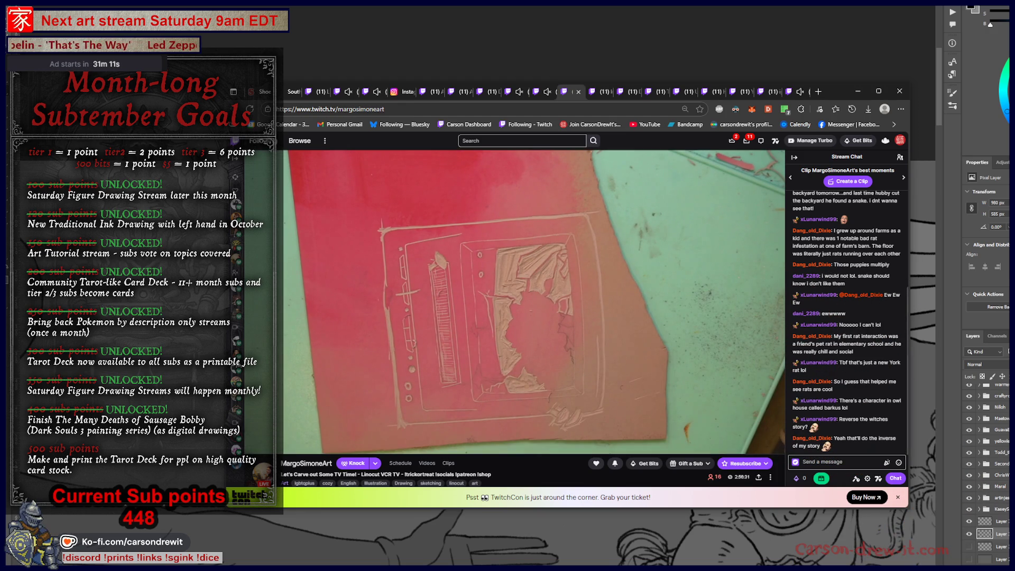
{"action": "key", "text": "ctrl+9"}
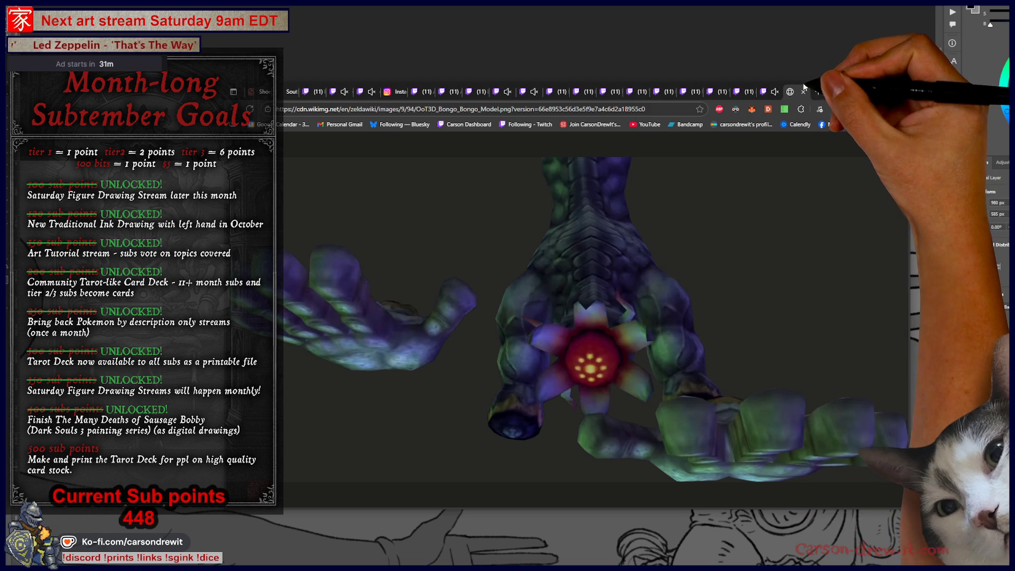
Close the Bongo Bongo image and check the sculpting, red linocut and red-line sketch streams
{"action": "left_click", "coordinate": [803, 91]}
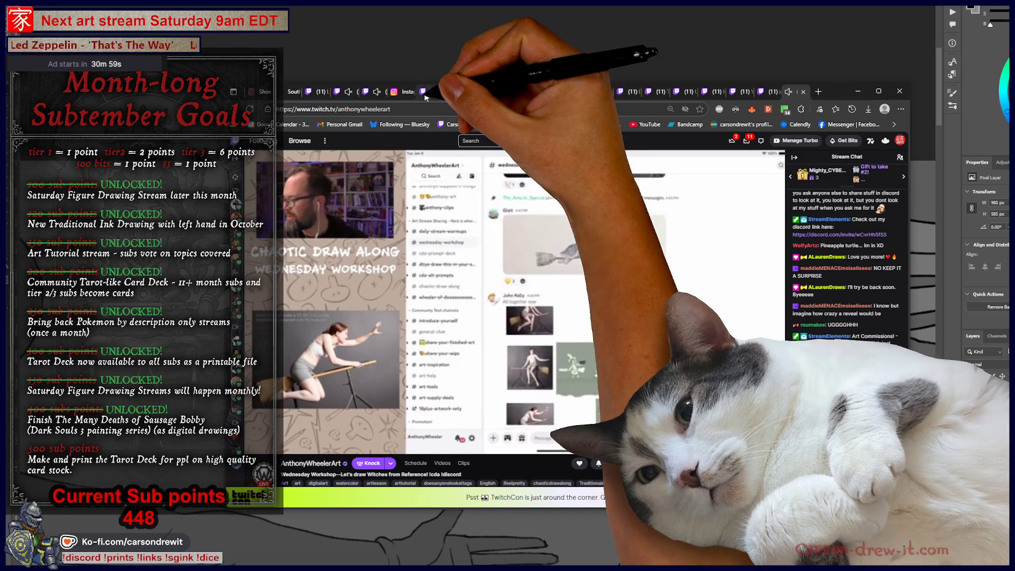
{"action": "left_click", "coordinate": [433, 93]}
{"action": "left_click", "coordinate": [502, 92]}
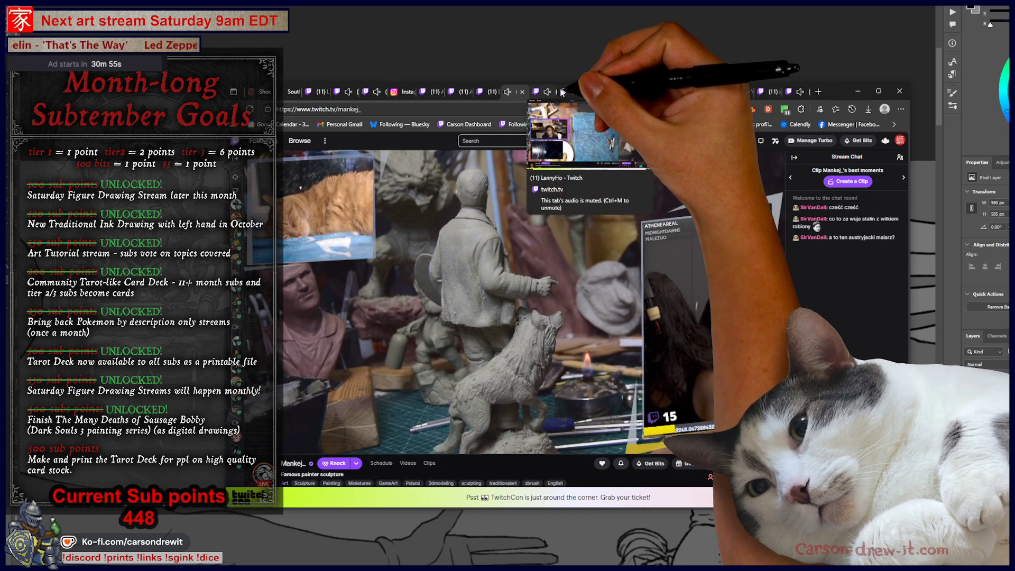
{"action": "left_click", "coordinate": [575, 92]}
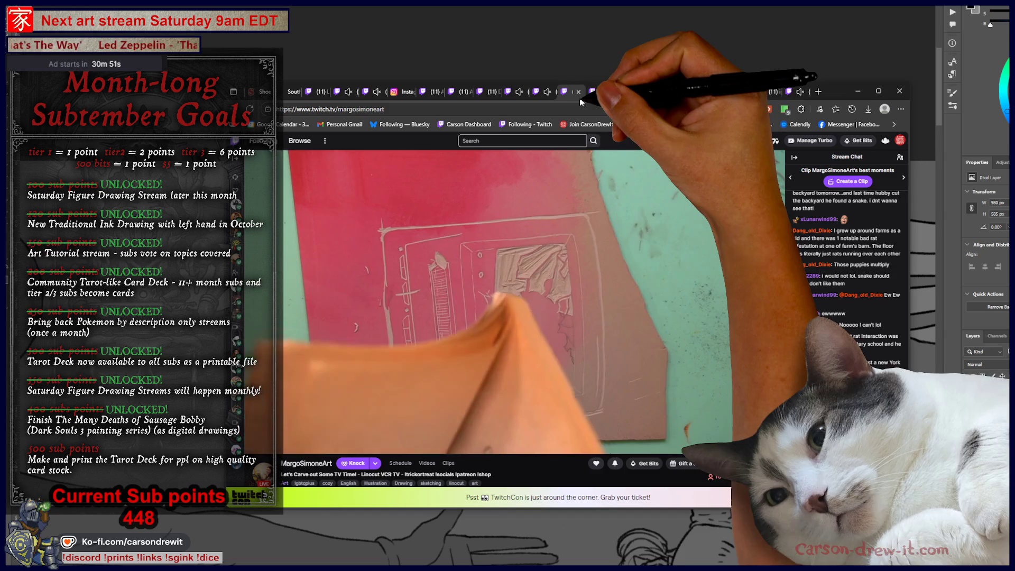
{"action": "left_click", "coordinate": [600, 92]}
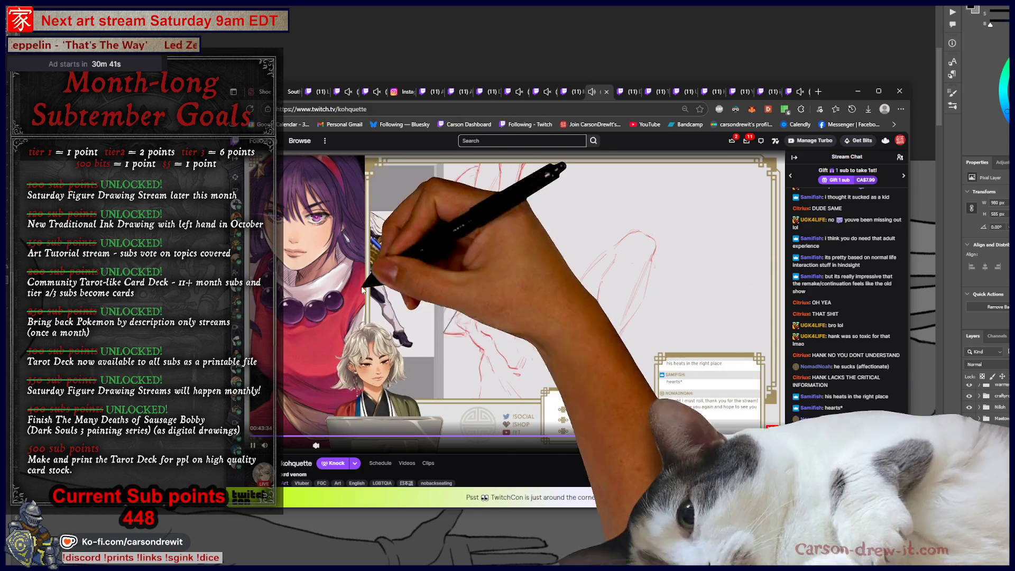
Shift the browser window slightly right and switch to DigiGoop's Layers of Fear stream
{"action": "left_click_drag", "start_coordinate": [834, 92], "coordinate": [867, 91]}
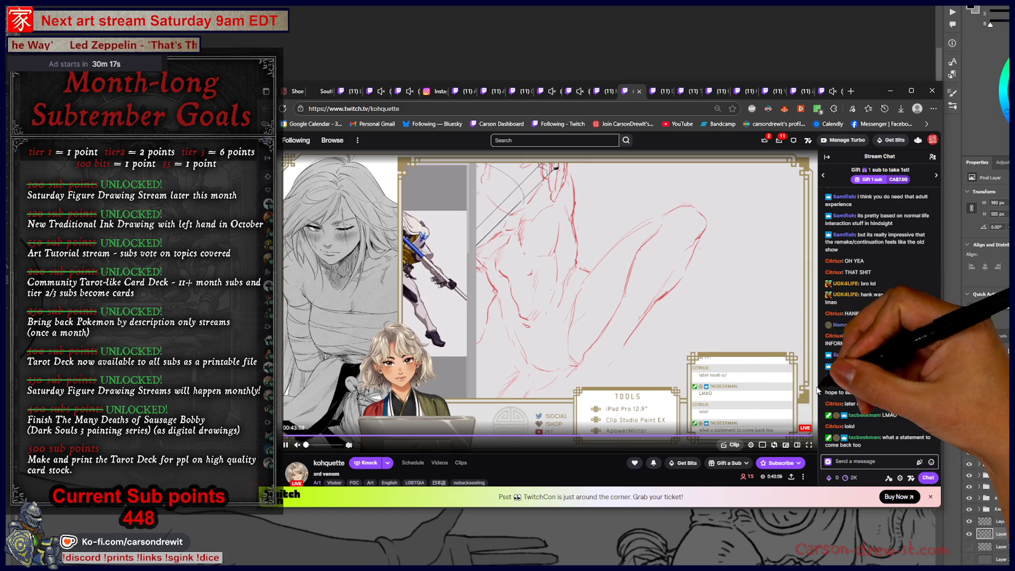
{"action": "scroll", "coordinate": [818, 391], "scroll_direction": "down", "scroll_amount": 2}
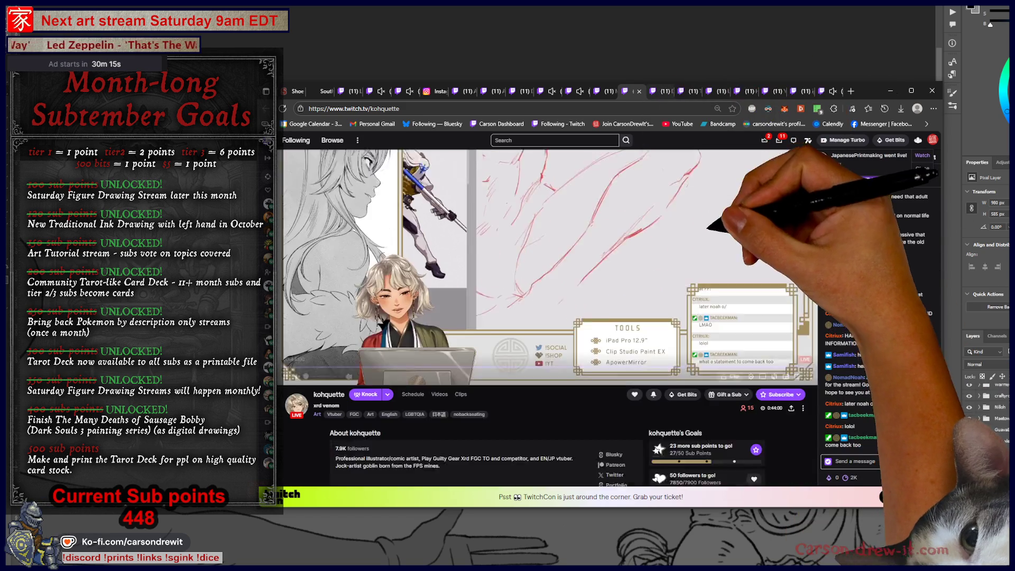
{"action": "scroll", "coordinate": [791, 358], "scroll_direction": "down", "scroll_amount": 1}
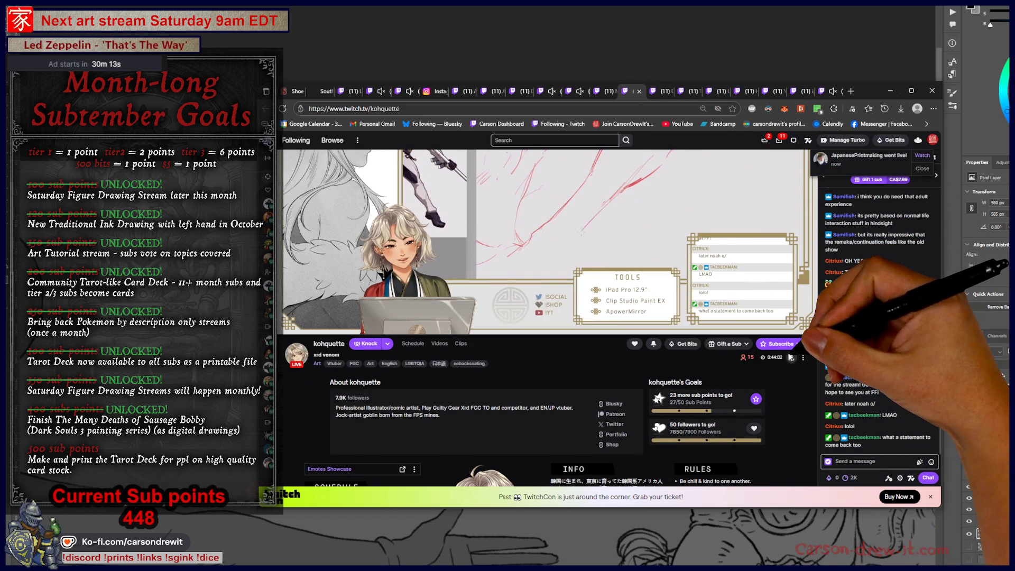
{"action": "scroll", "coordinate": [778, 359], "scroll_direction": "up", "scroll_amount": 2}
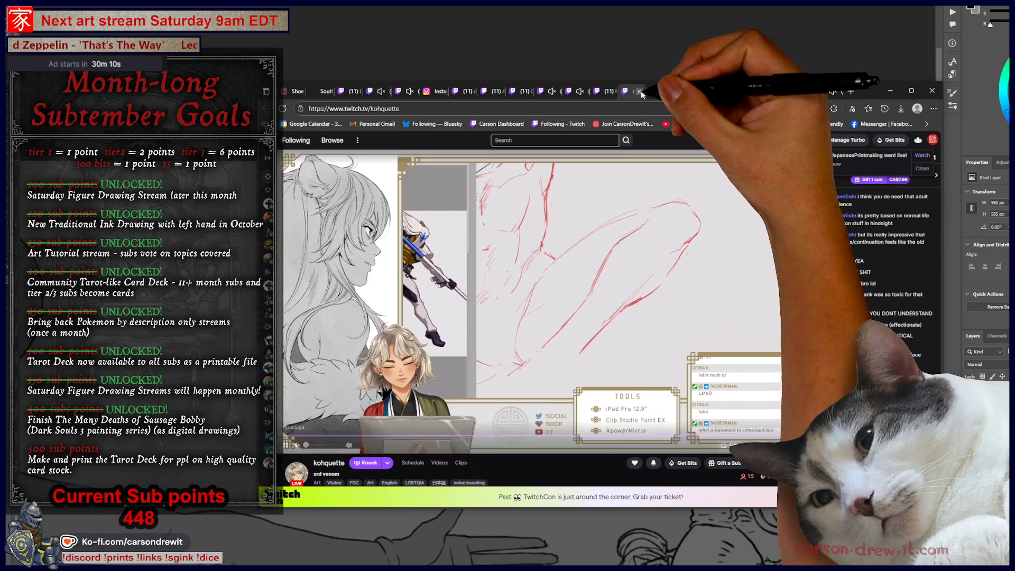
{"action": "left_click", "coordinate": [655, 92]}
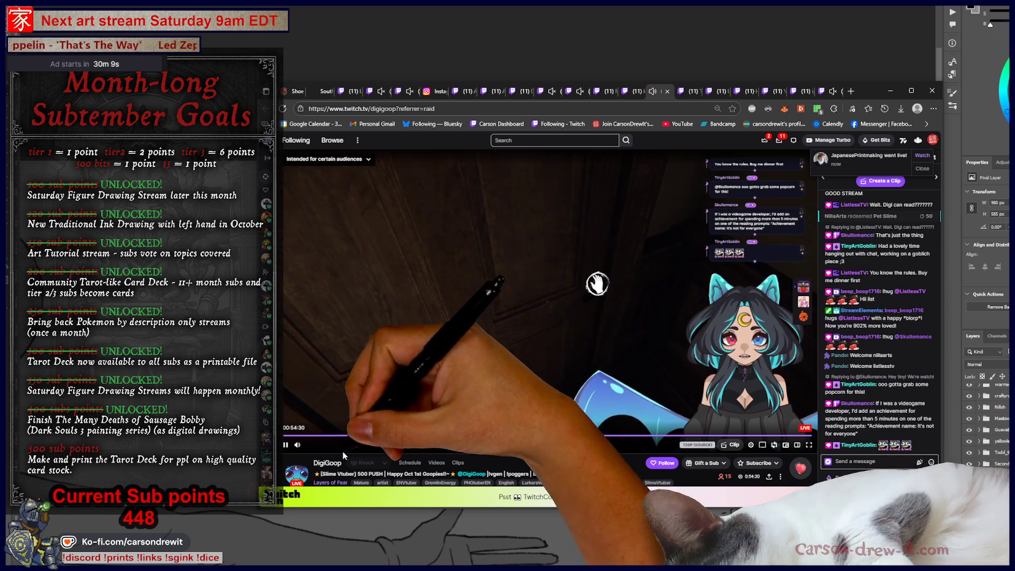
Unmute the VTuber stream, close the blank TinyArtGoblin tab, and move via uwuco_official to hextir
{"action": "left_click", "coordinate": [298, 446]}
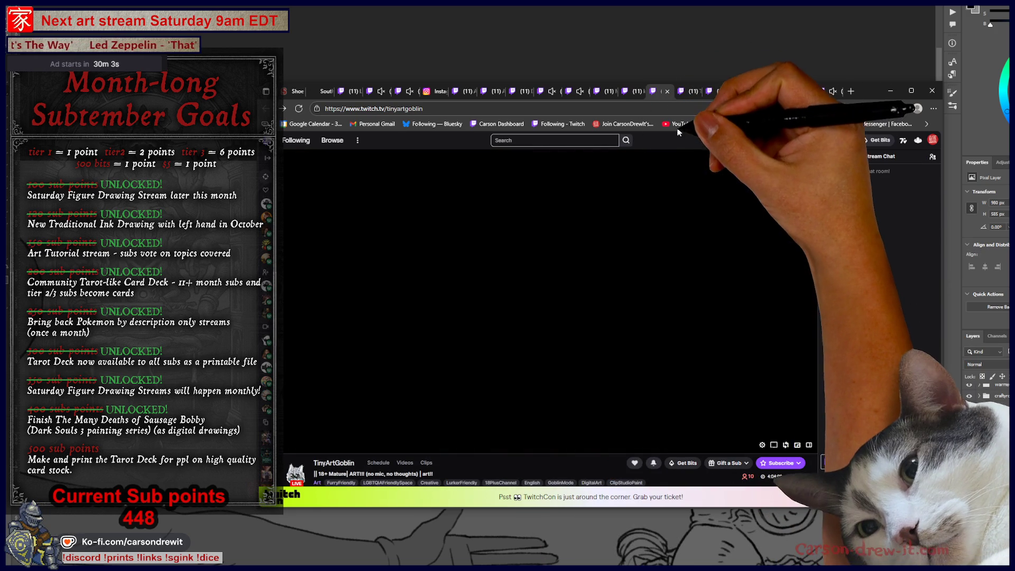
{"action": "left_click", "coordinate": [668, 93]}
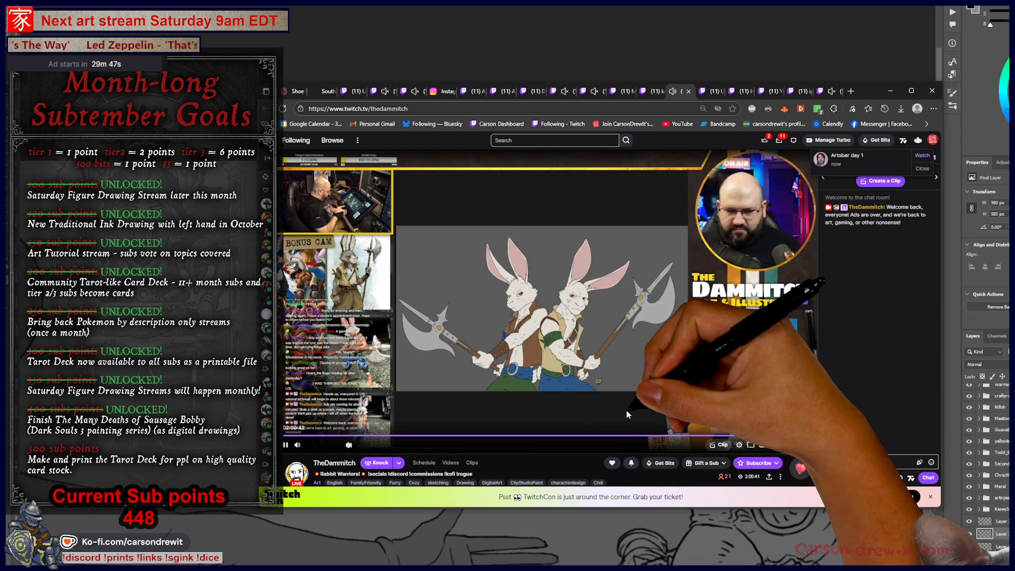
{"action": "mouse_move", "coordinate": [297, 446]}
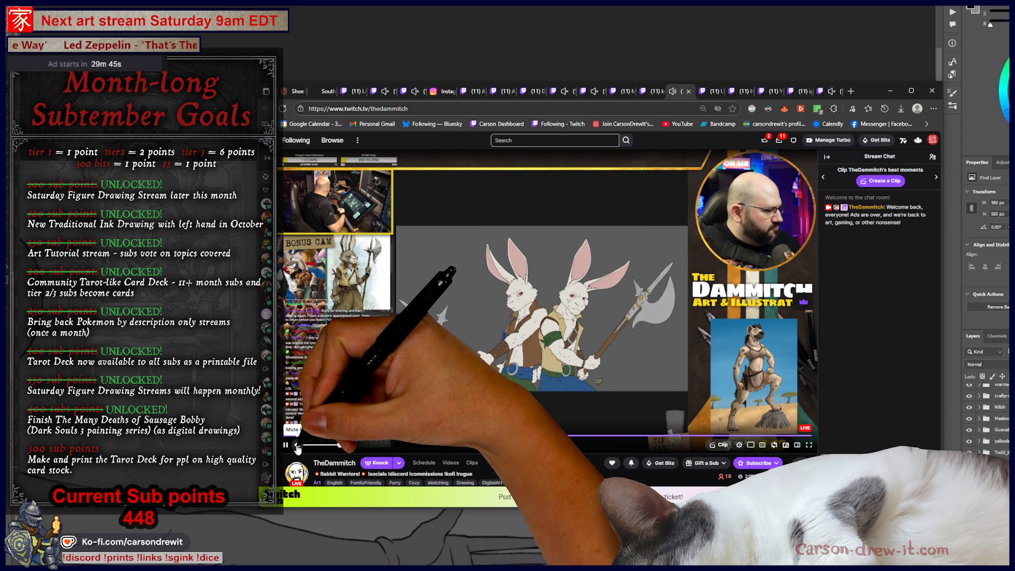
{"action": "left_click", "coordinate": [720, 93]}
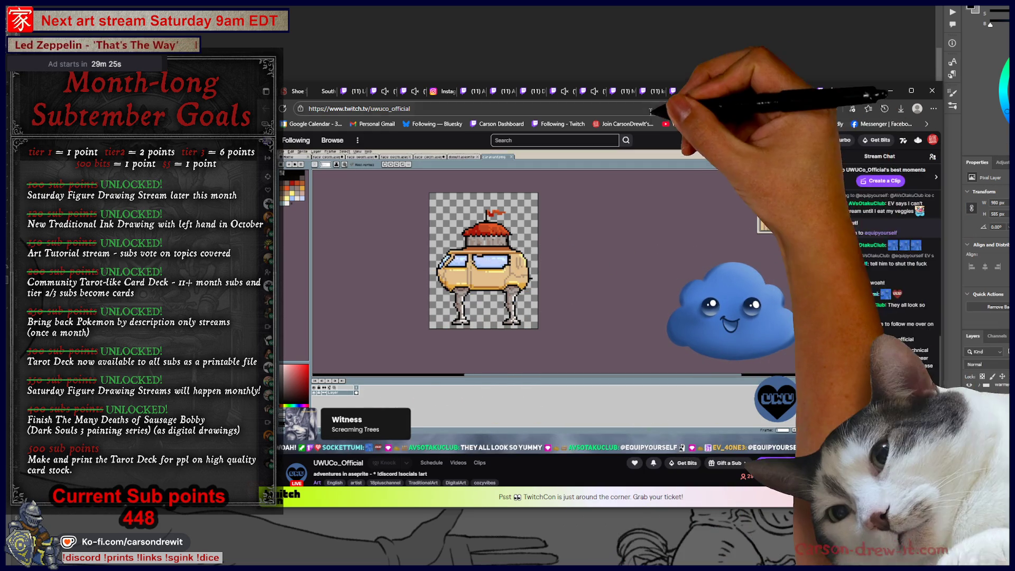
{"action": "left_click", "coordinate": [738, 91]}
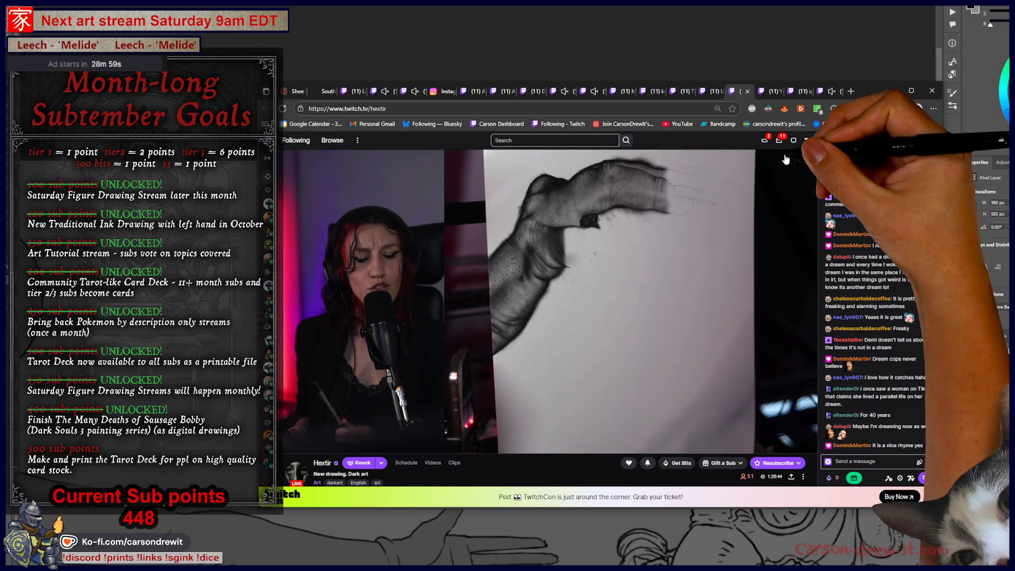
Move from the skull-inking Twitch stream to the owl watercolour stream
{"action": "left_click", "coordinate": [773, 91]}
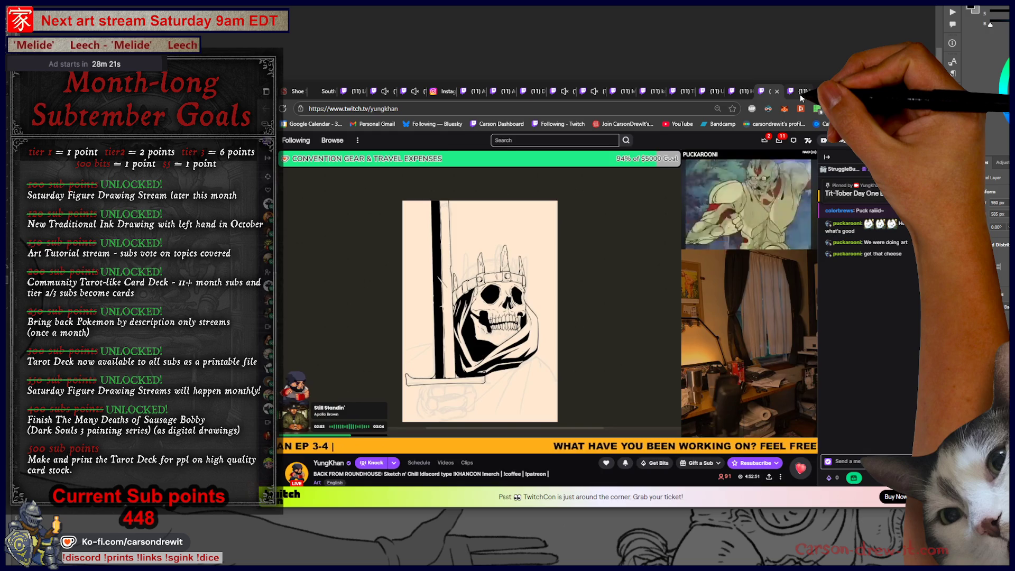
{"action": "left_click", "coordinate": [800, 91]}
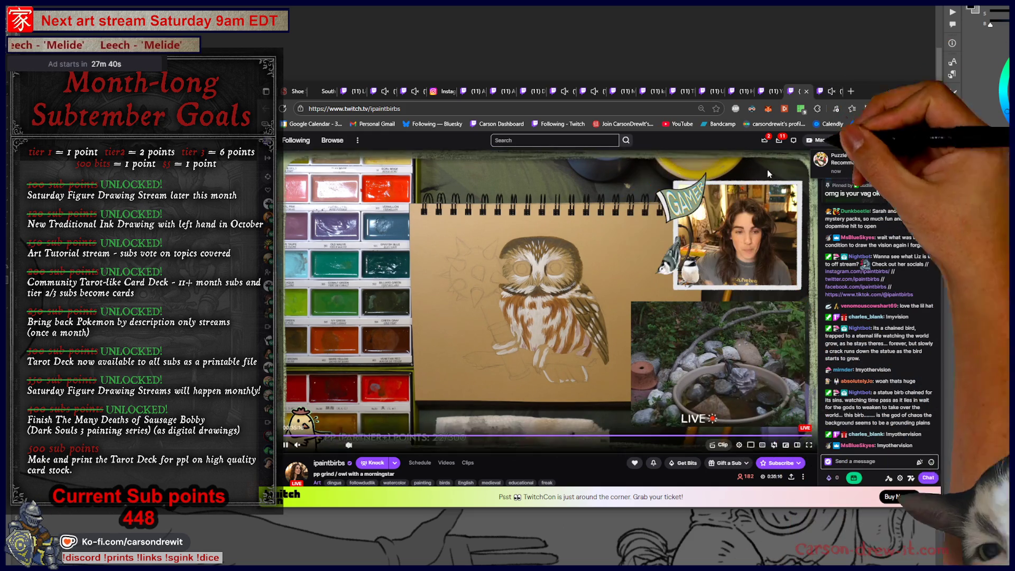
Cycle through the sunglasses portrait and blue linocut streams back to the red-line figure sketch
{"action": "left_click", "coordinate": [829, 92]}
{"action": "mouse_move", "coordinate": [684, 390]}
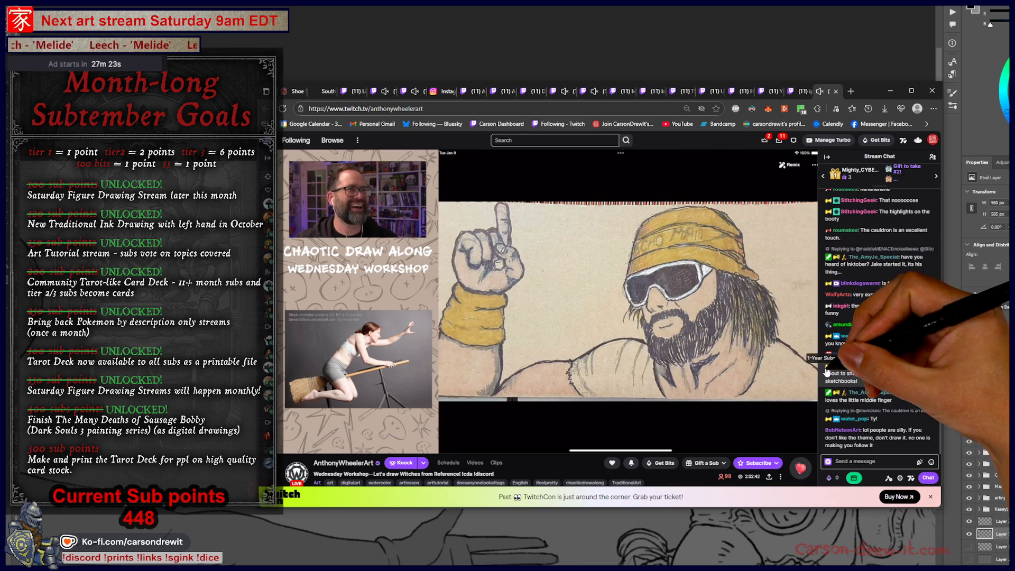
{"action": "left_click", "coordinate": [596, 91]}
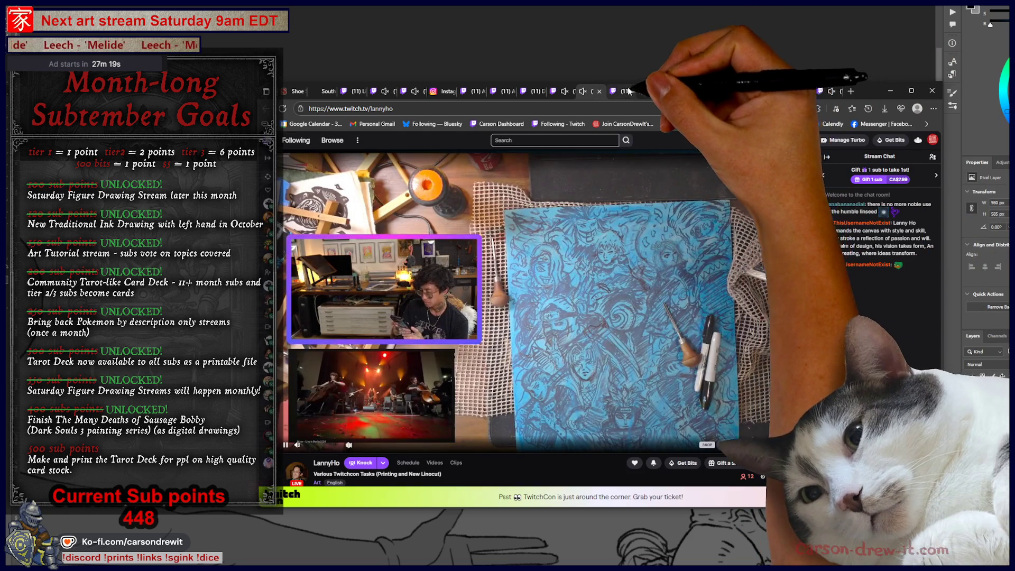
{"action": "left_click", "coordinate": [653, 91]}
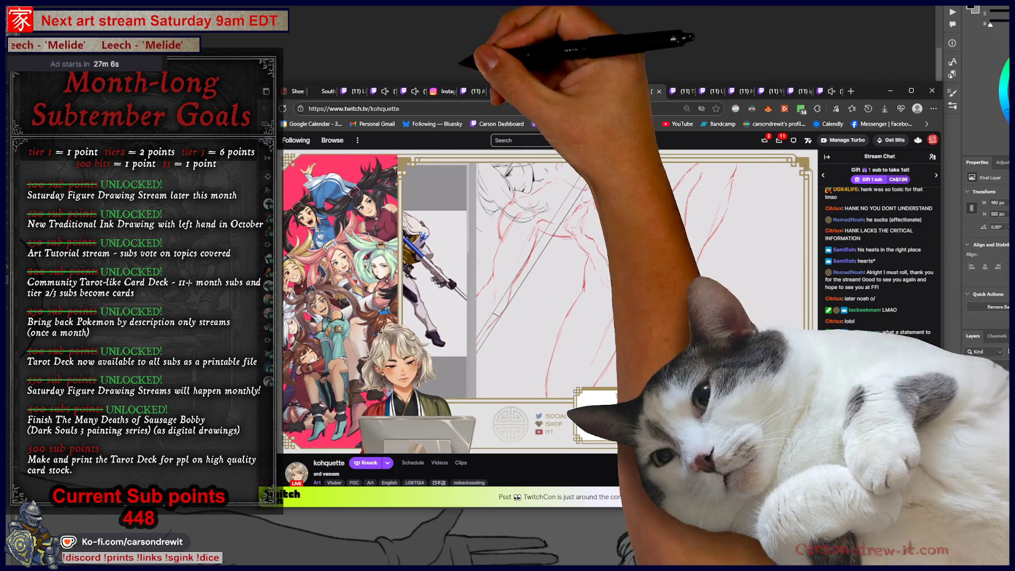
Copy the red-line sketch stream's web address and switch away from the browser
{"action": "left_click", "coordinate": [346, 109]}
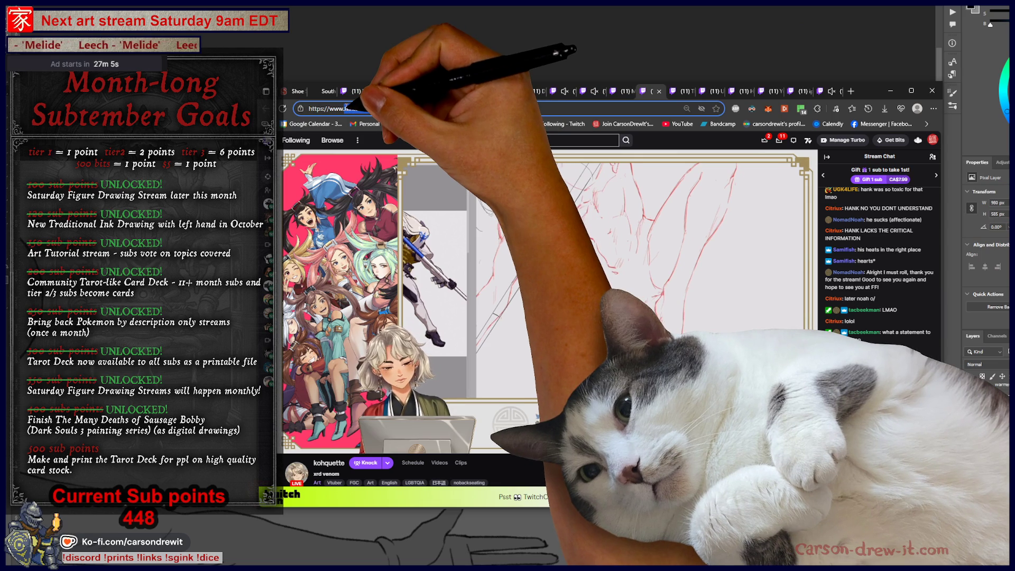
{"action": "right_click", "coordinate": [351, 109]}
{"action": "left_click", "coordinate": [412, 159]}
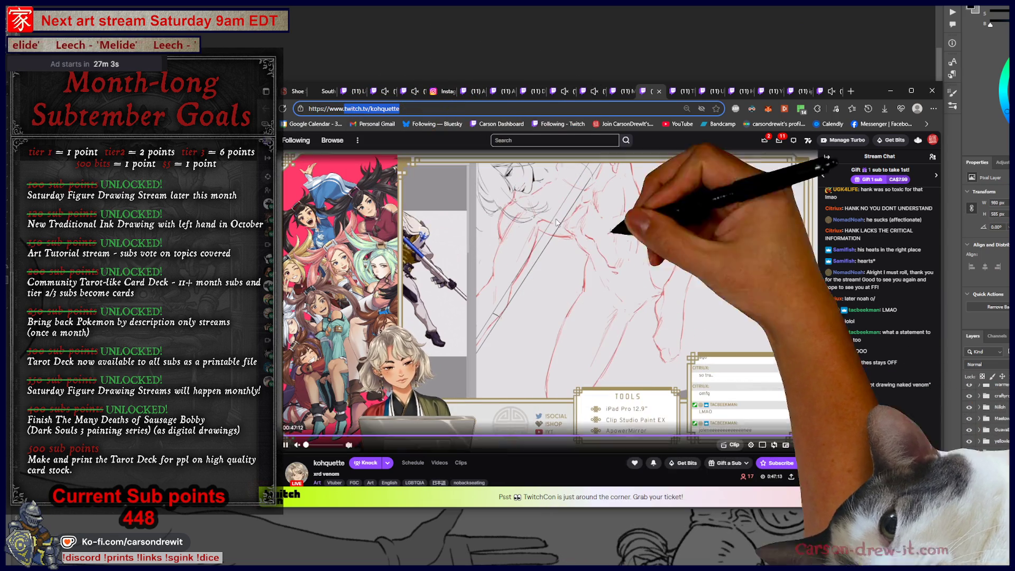
{"action": "key", "text": "alt+Tab"}
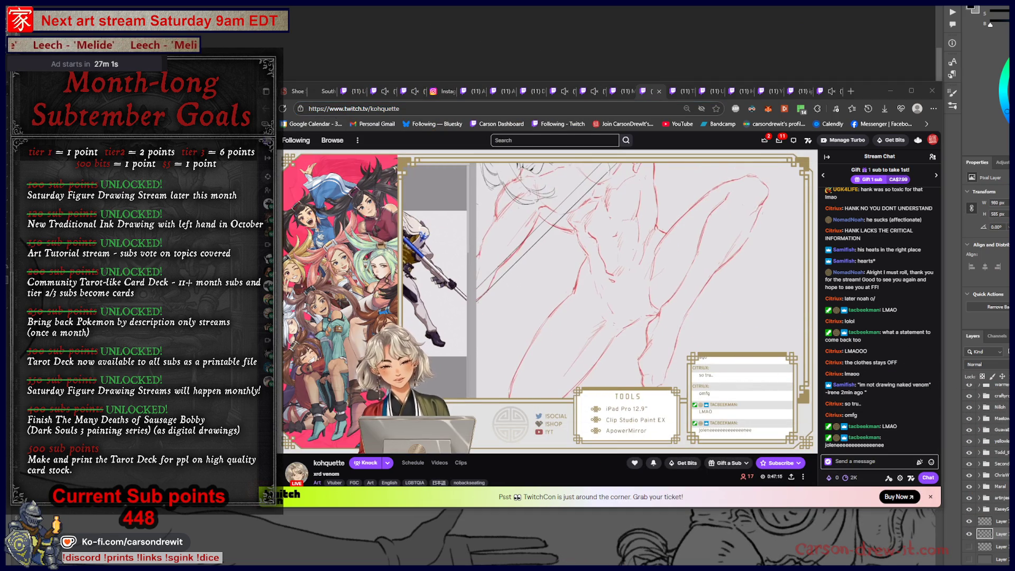